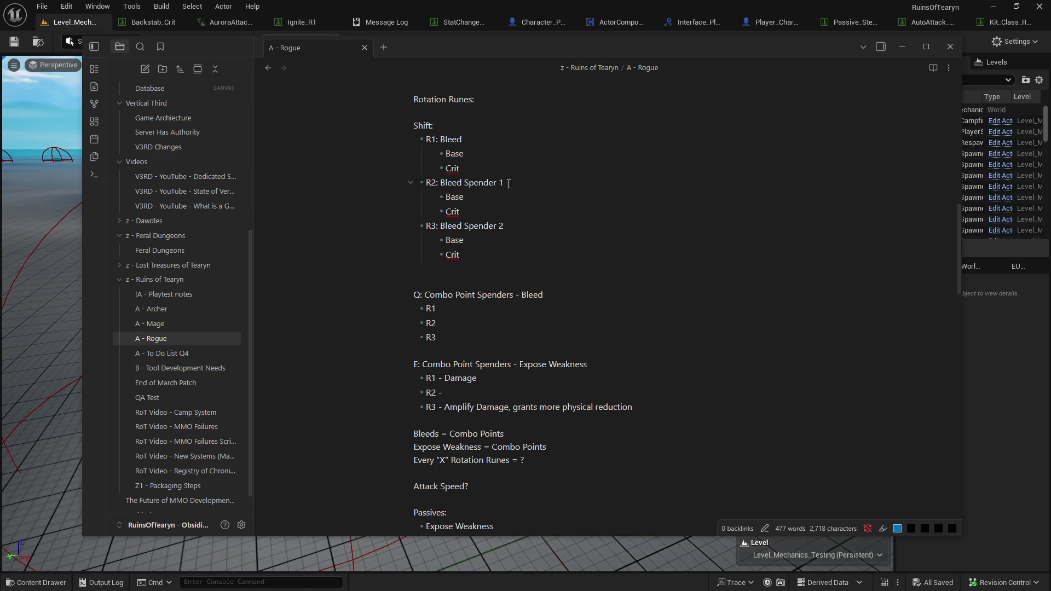
Describe R2 Bleed Spender 1 as 'Convert to a Big Bleed'.
click(515, 223)
click(508, 182)
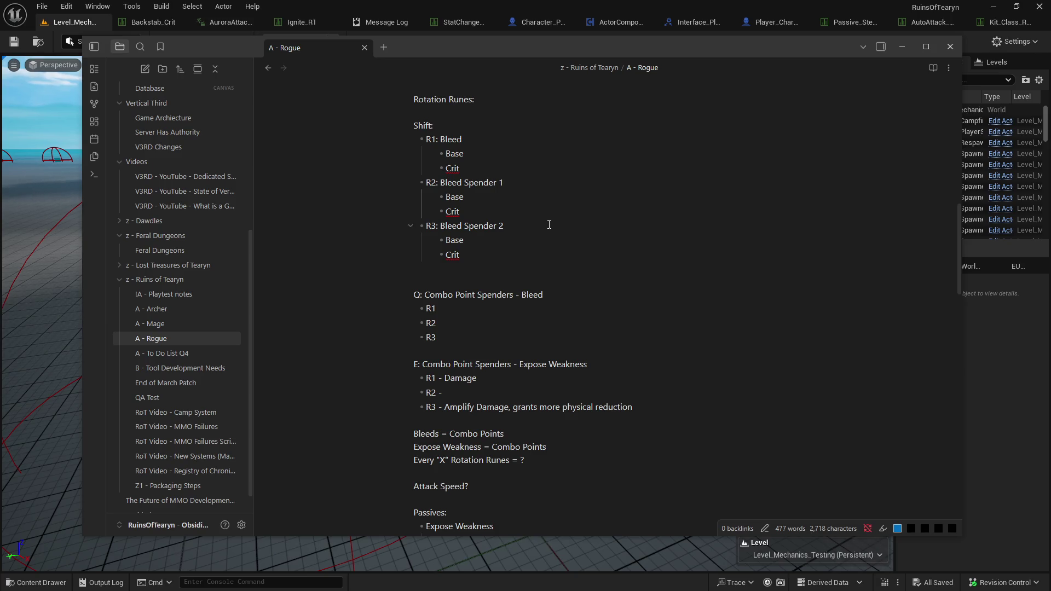
text(- )
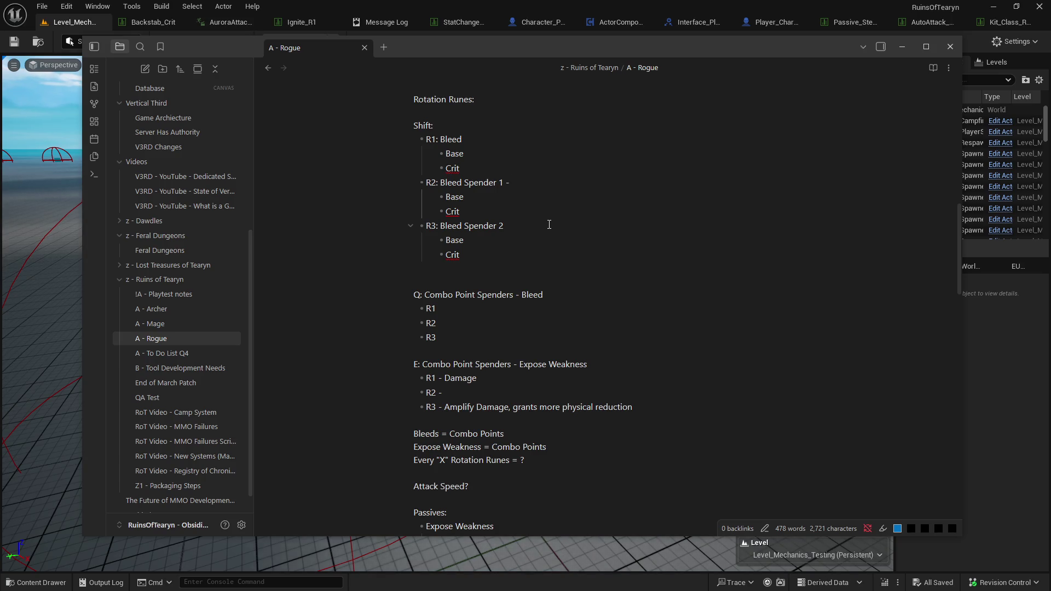
text(B)
key(BackSpace)
text(Co)
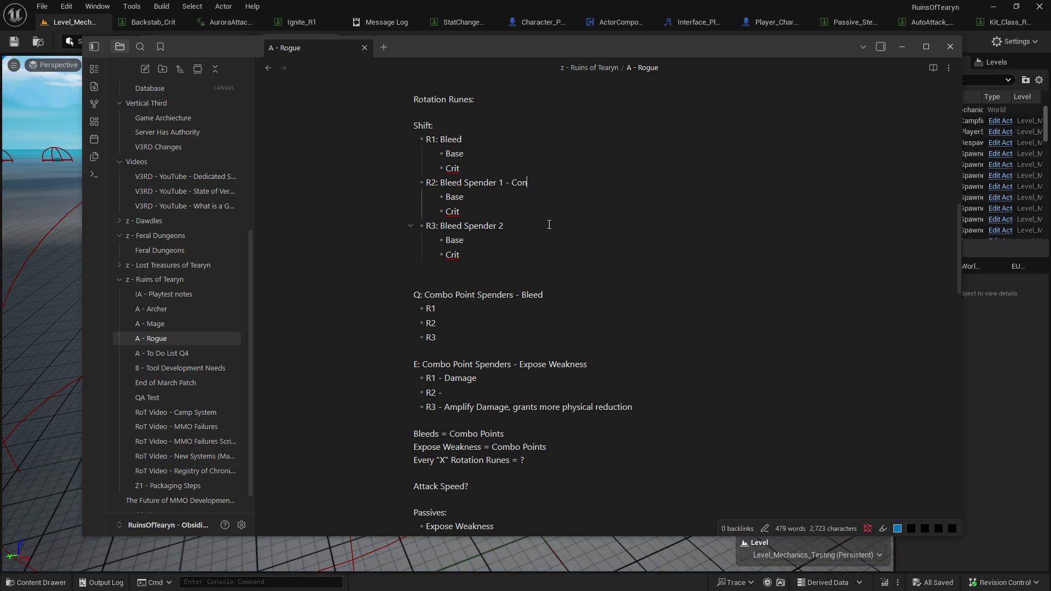
key(BackSpace)
key(BackSpace)
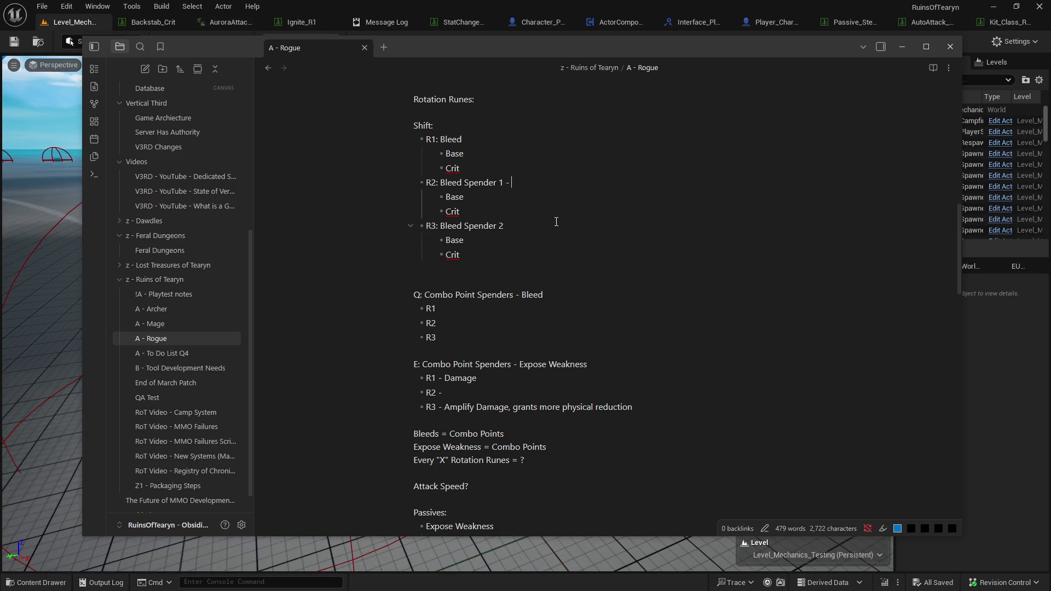
text(Conv)
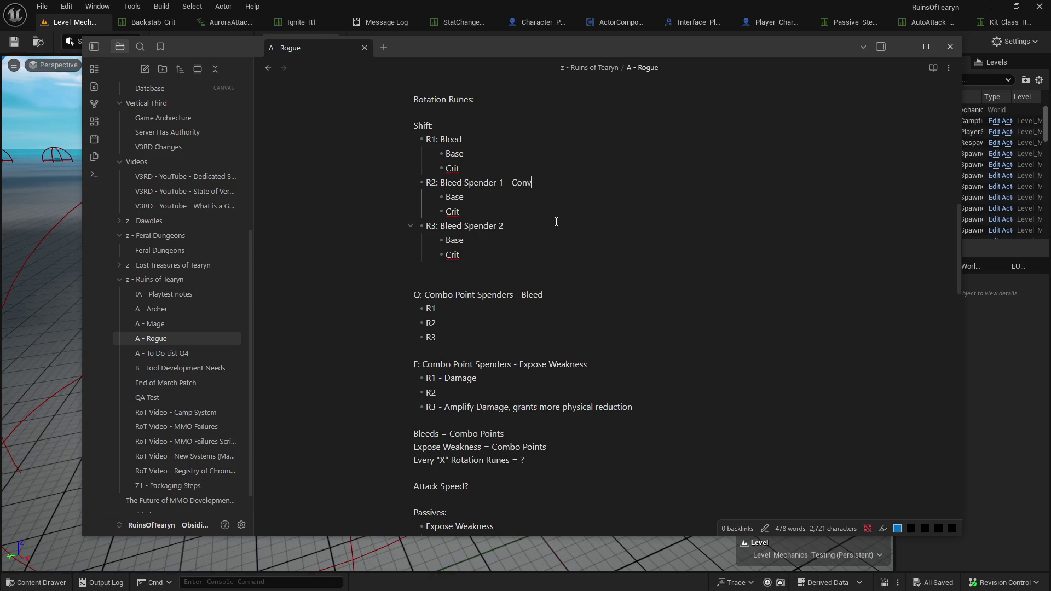
text(ert to a )
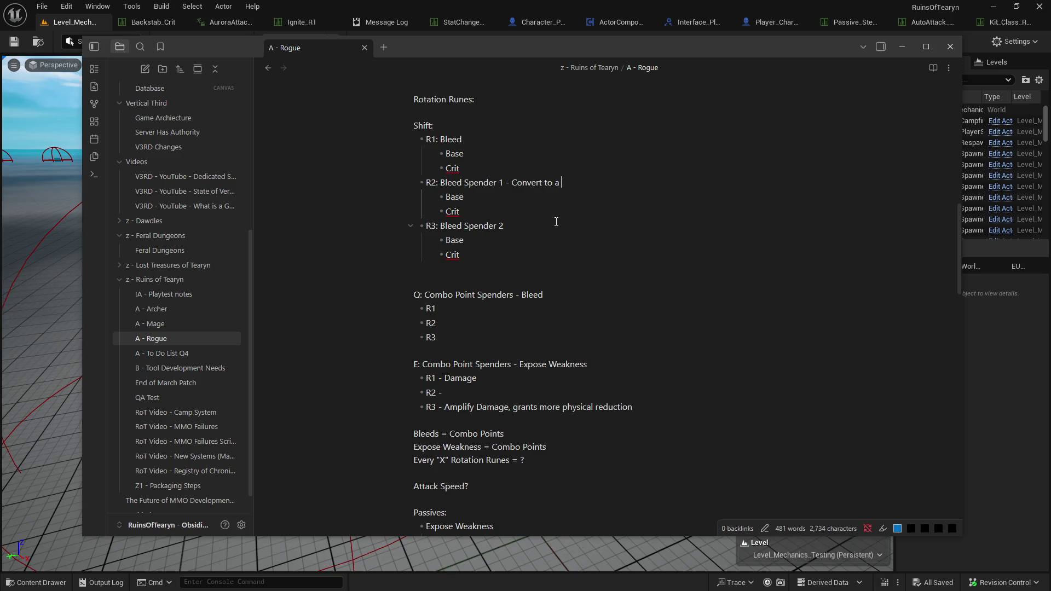
text(Big Bleed)
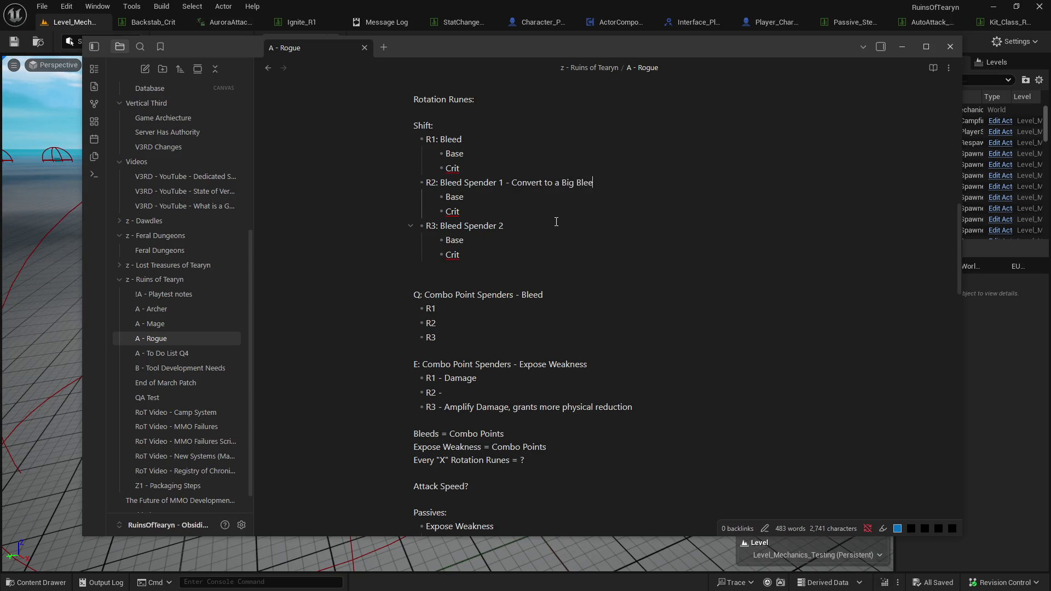
Describe R3 Bleed Spender 2 as 'Bonus Damage, Execute'.
click(556, 221)
text(- )
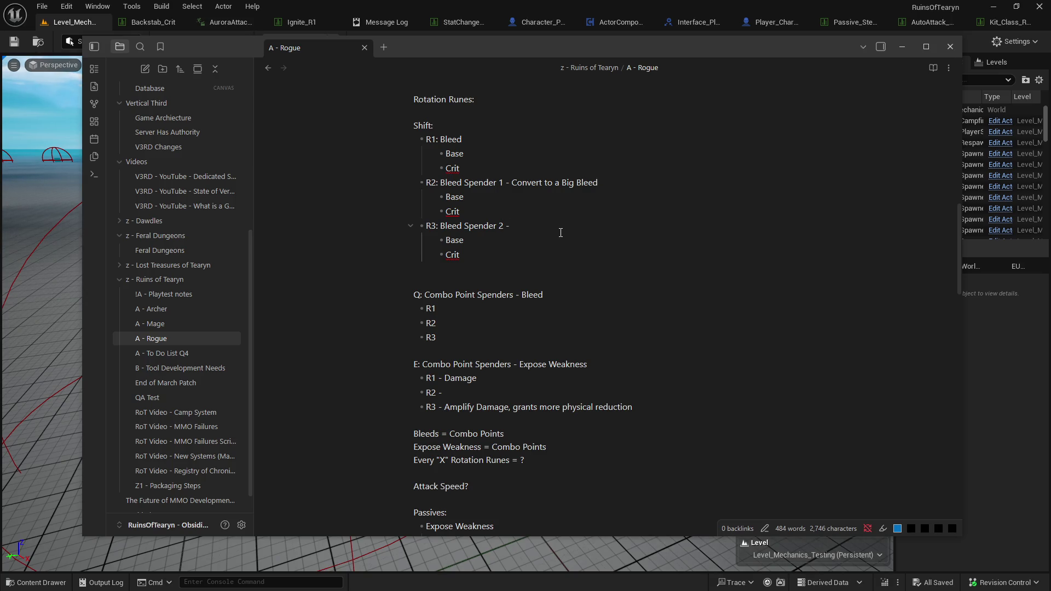
text(Bonus Damage)
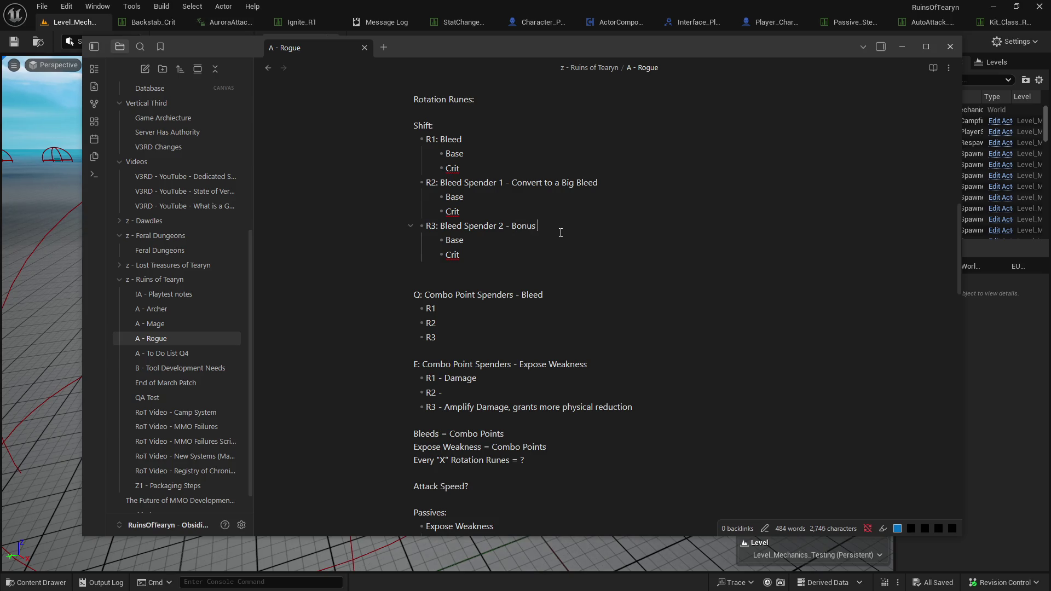
click(544, 254)
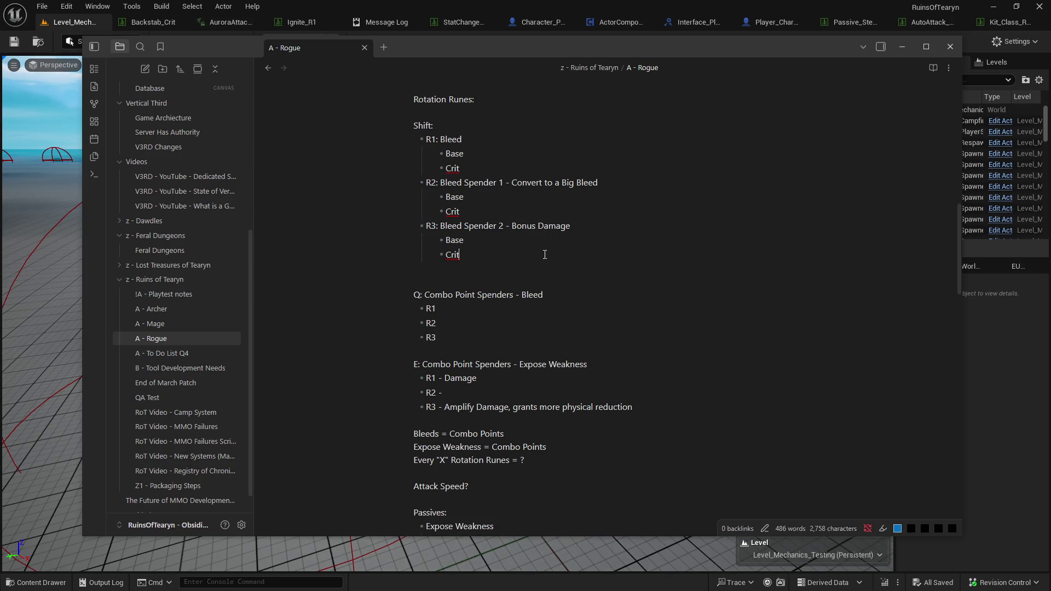
click(571, 230)
text(Execute)
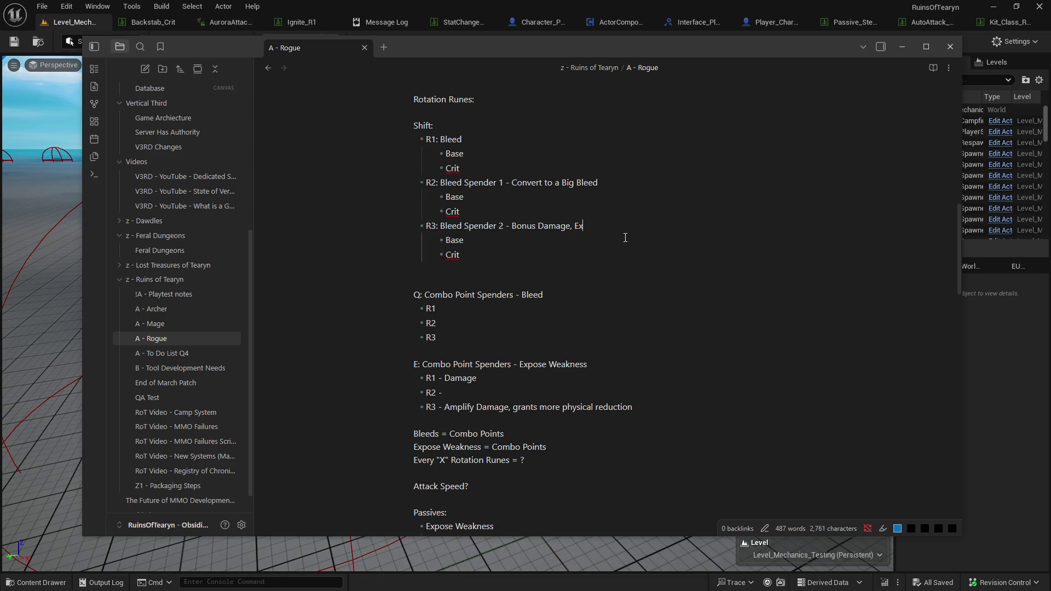
Extend the R2 description with 'Big Damage, Requires Bleed Investment'.
click(615, 180)
click(493, 282)
click(626, 179)
text(Big Da)
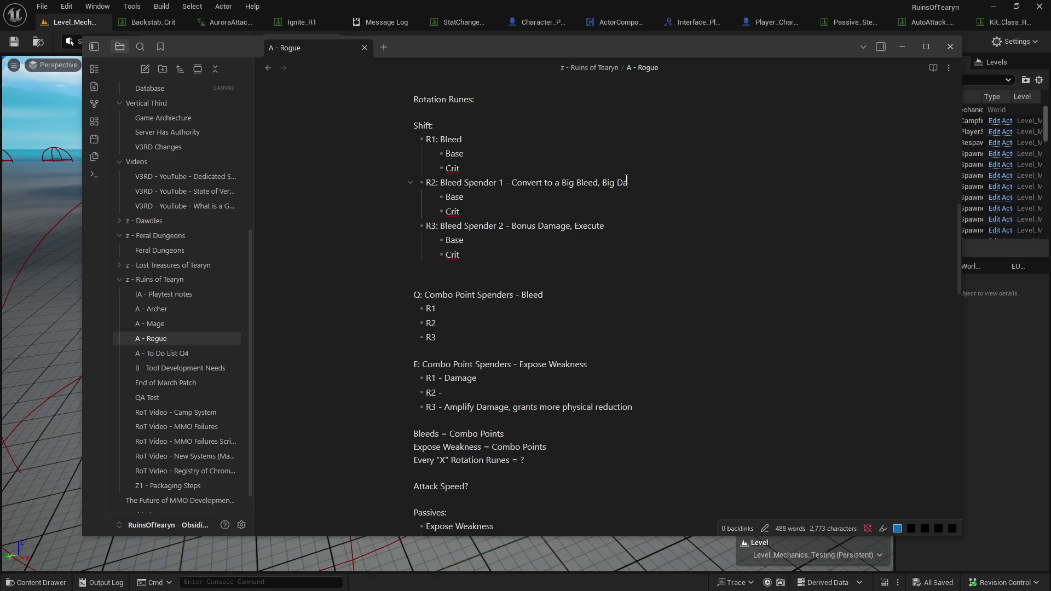
text(mage, Requires )
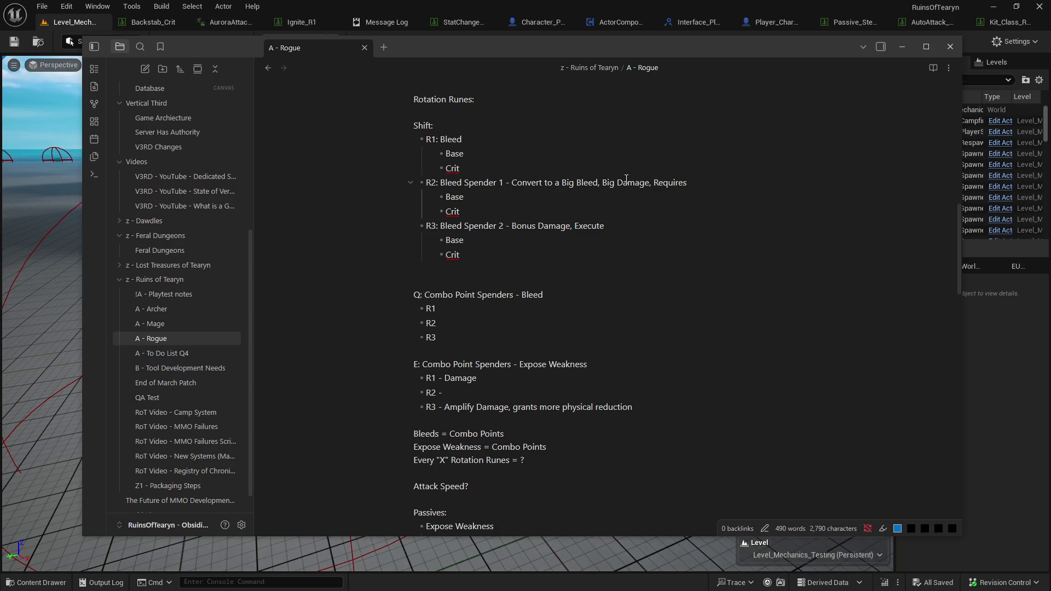
text(Bleed In)
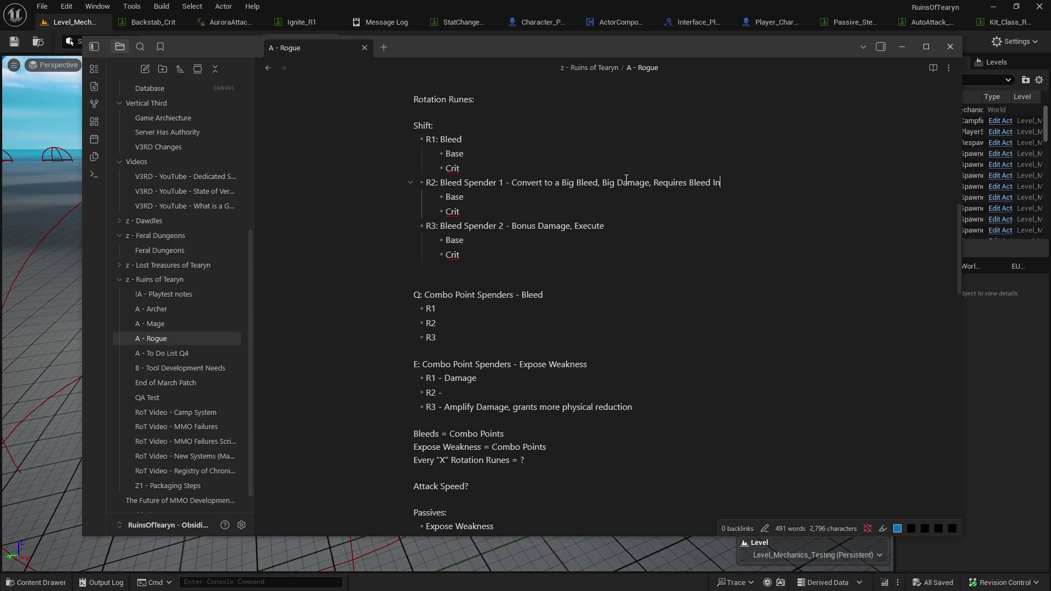
text(vestment)
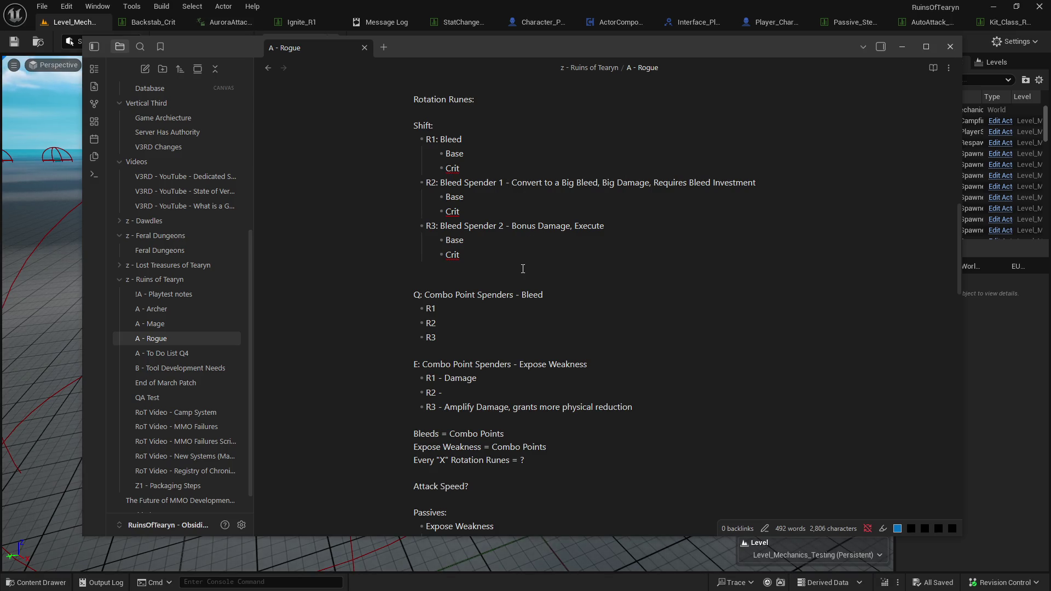
scroll(523, 268, down, 1)
scroll(620, 282, up, 2)
Copy 'Requires Bleed Investment' from R2 to the end of the R3 line after Execute.
click(620, 282)
drag(655, 234, 420, 237)
click(604, 237)
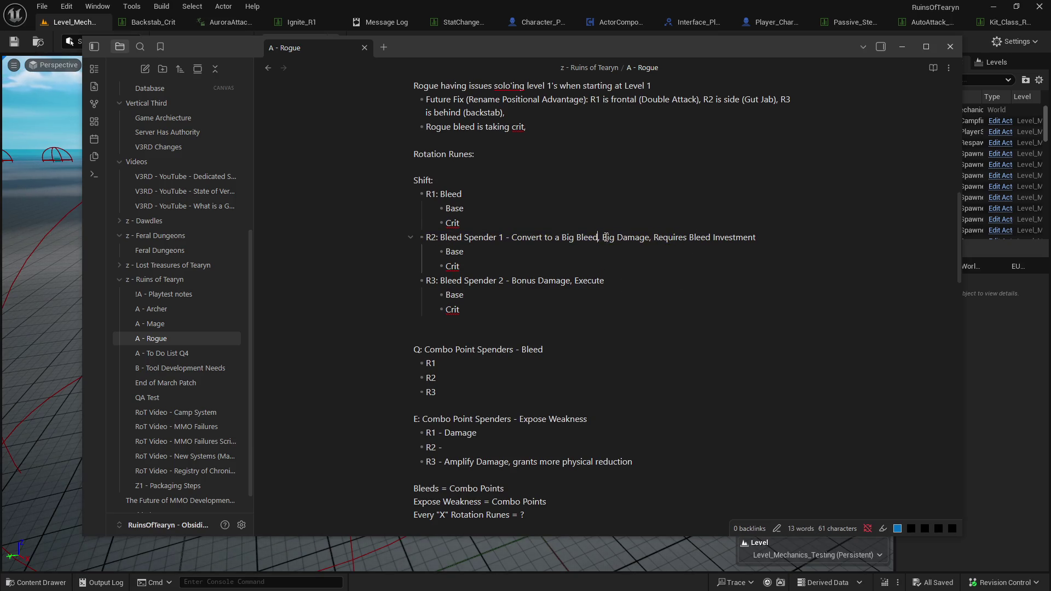
drag(655, 237, 757, 237)
click(682, 281)
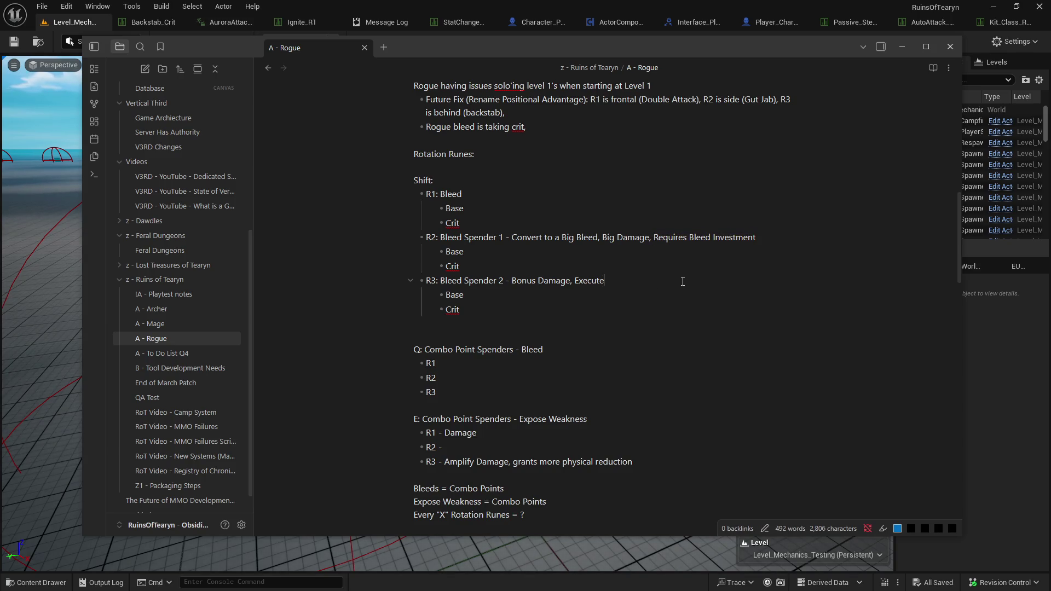
text(Requires Bleed Investment)
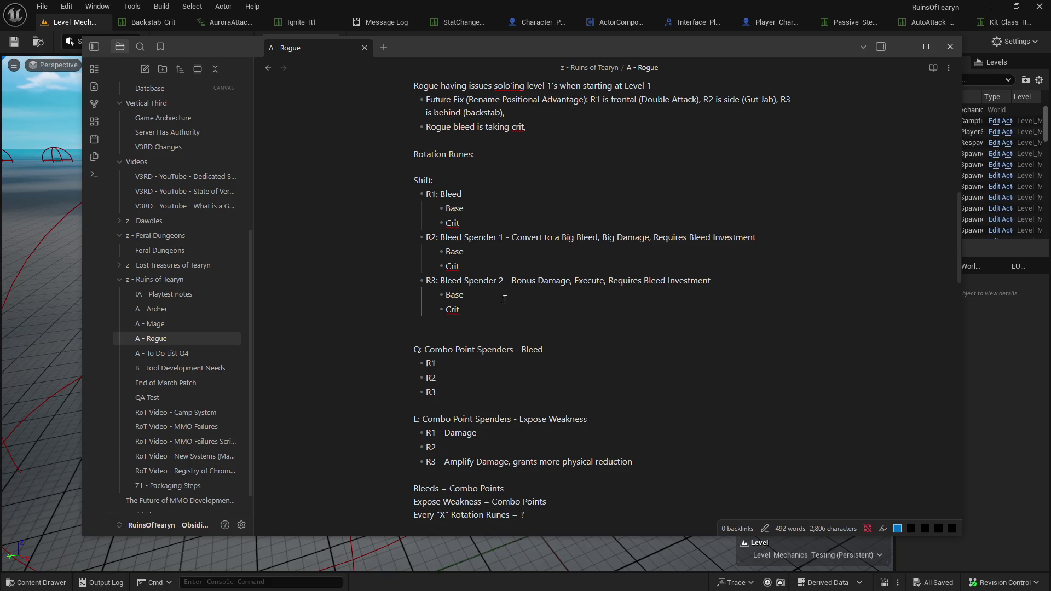
Delete the word 'Bleed' from the Q combo point spenders heading.
scroll(518, 301, down, 3)
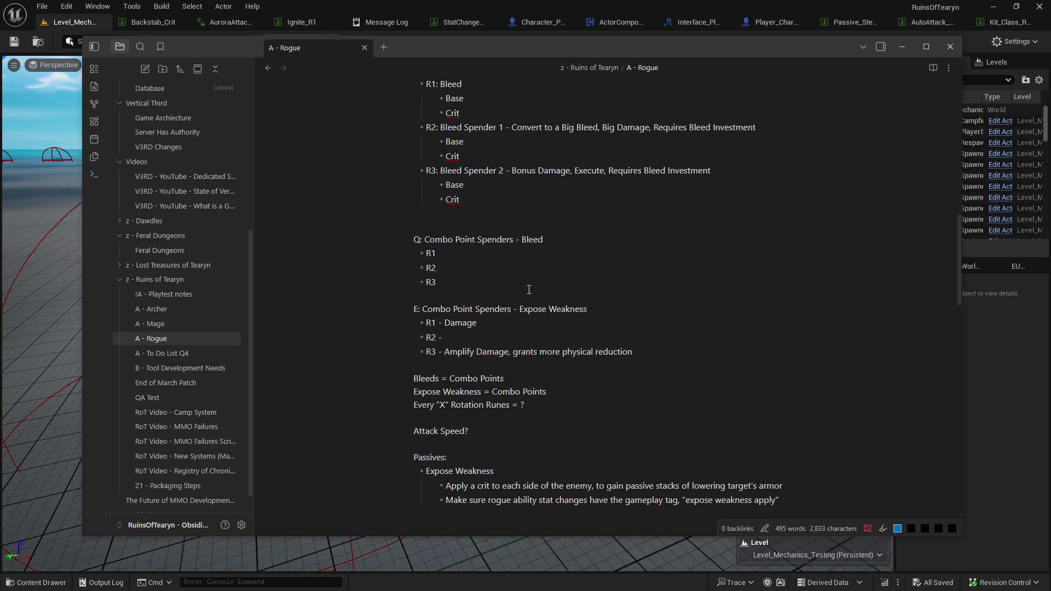
scroll(529, 289, up, 1)
scroll(528, 289, up, 2)
scroll(520, 262, down, 3)
double_click(518, 258)
key(BackSpace)
key(BackSpace)
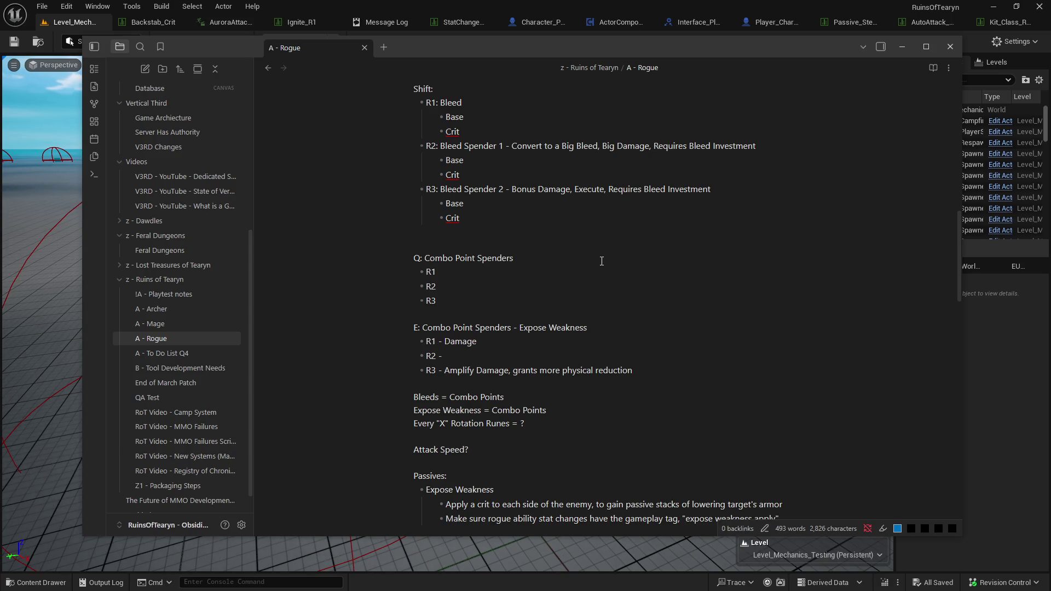
scroll(399, 339, down, 1)
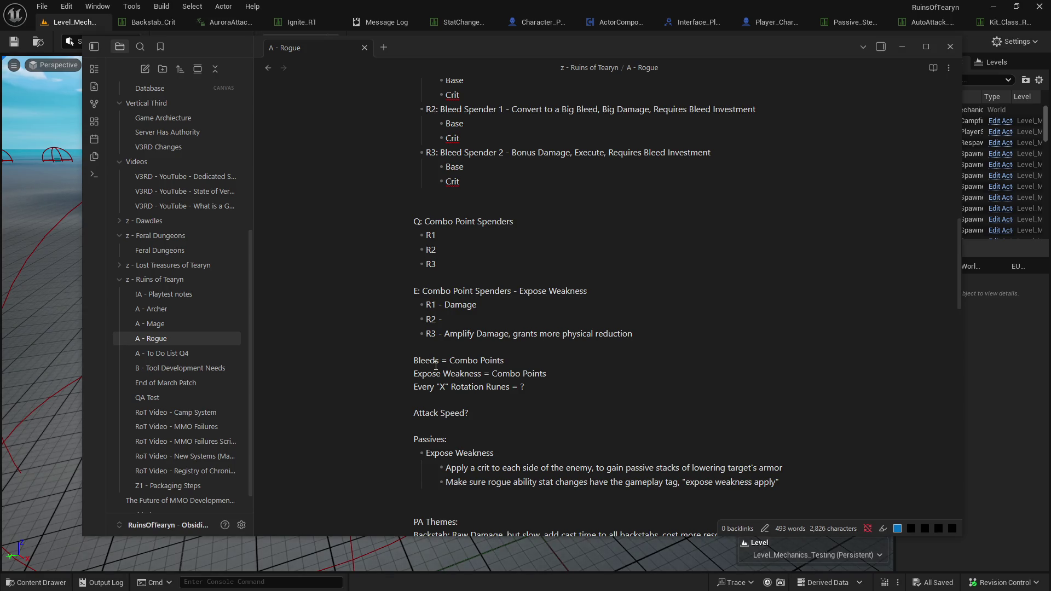
click(546, 303)
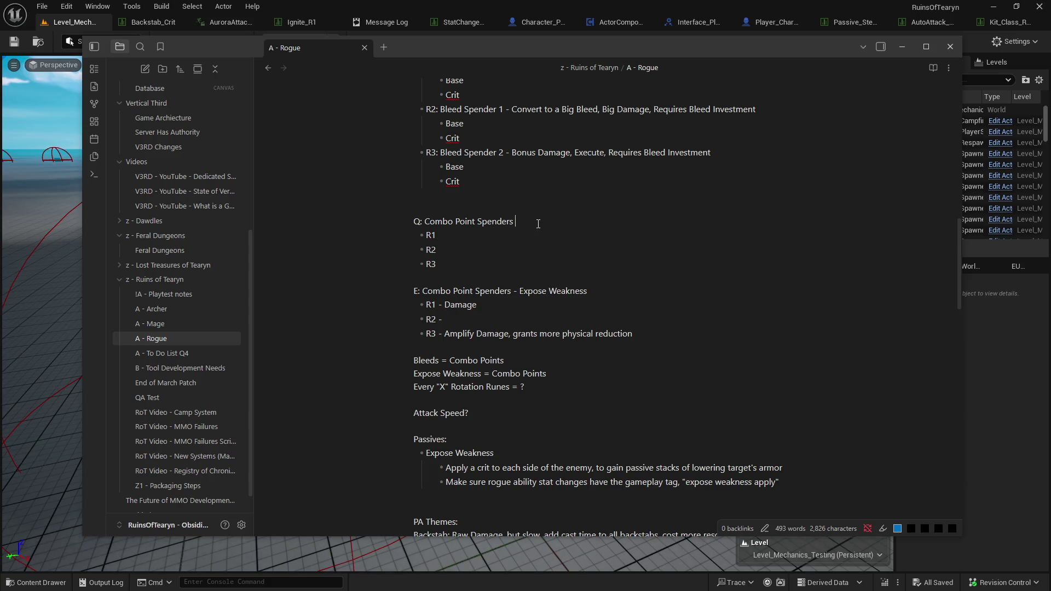
Name the Q combo point spenders heading 'Steal Power Spender'.
click(565, 231)
text(- Empo)
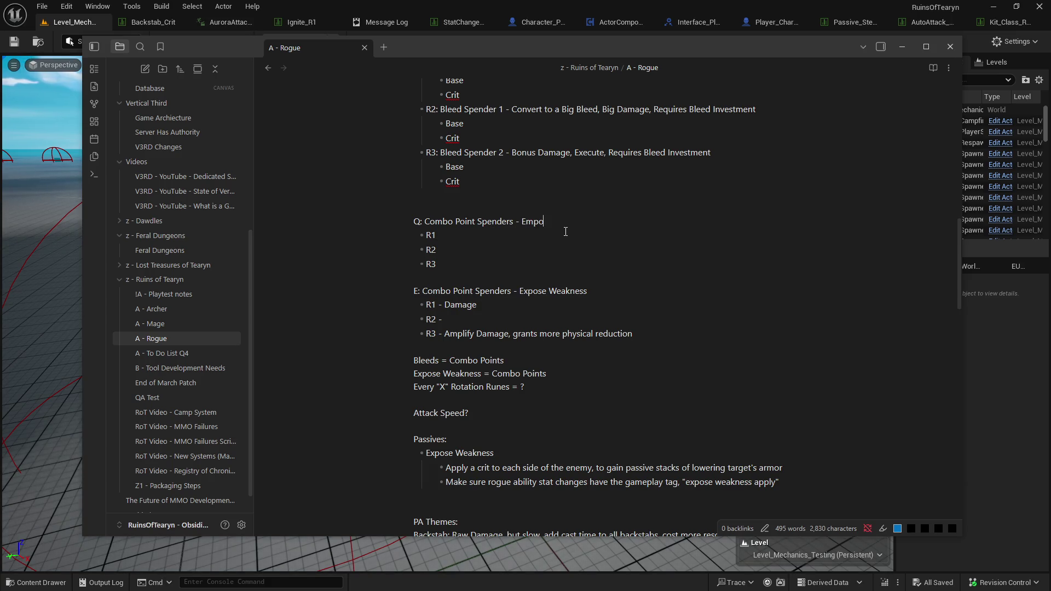
text(wer Spender)
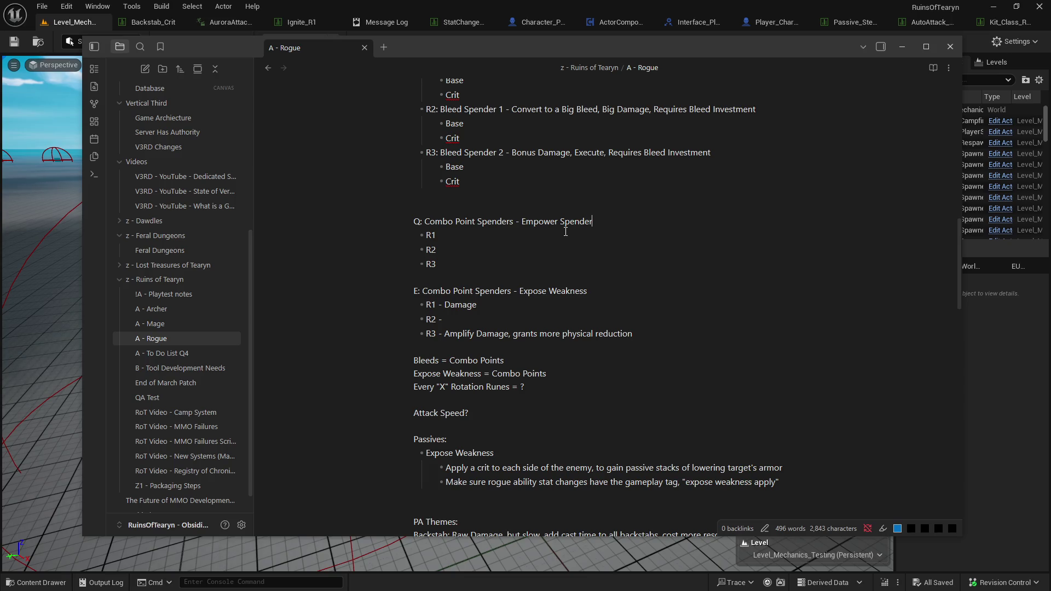
key(ctrl+shift+Left)
key(ctrl+shift+Left)
text(Steal Power Spen)
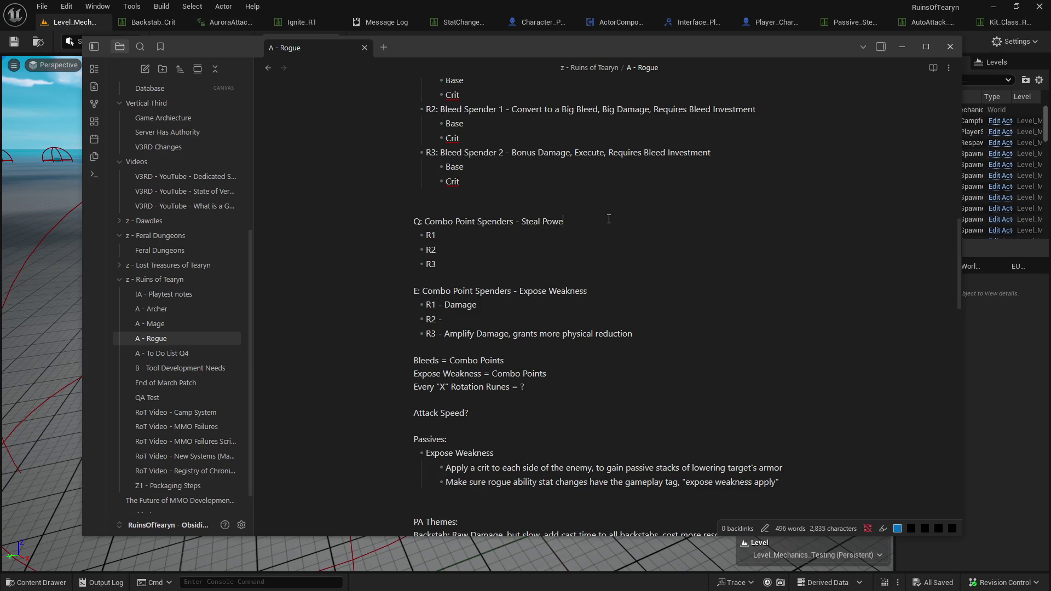
text(der)
Add an indented '?' placeholder bullet under each of R1, R2 and R3.
click(566, 247)
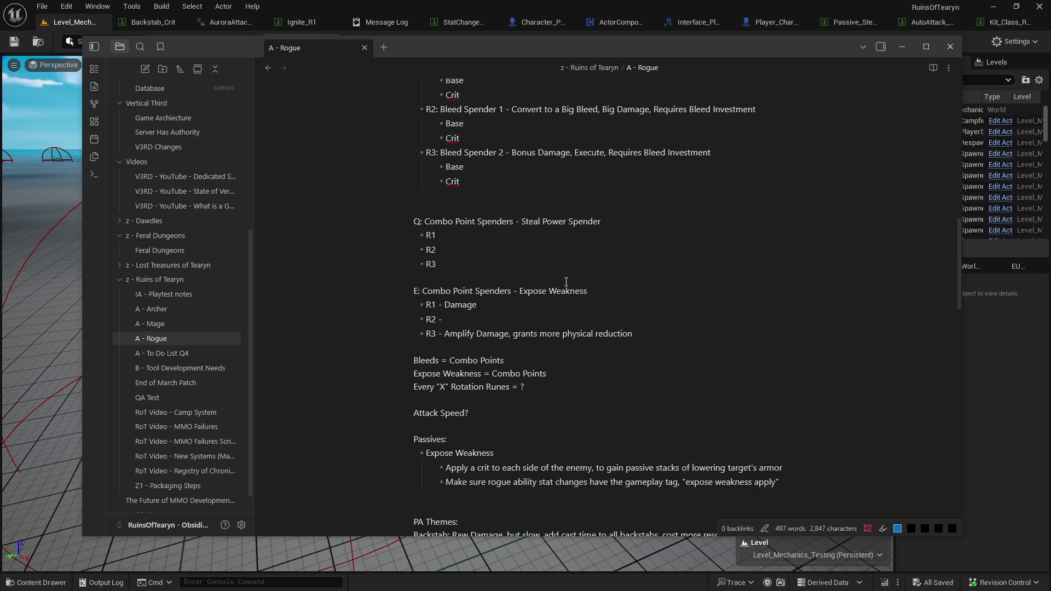
click(482, 258)
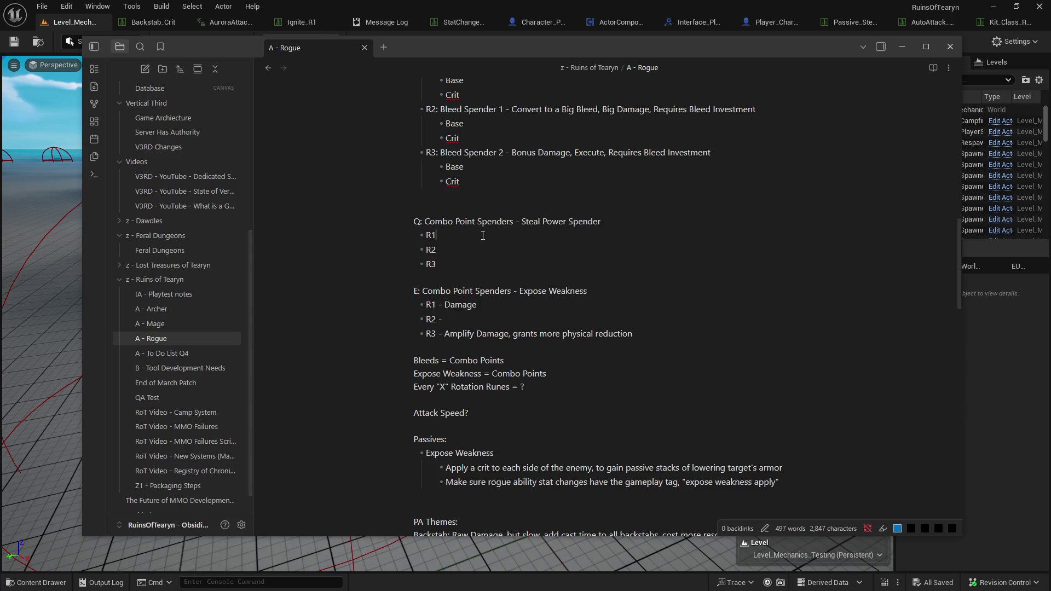
key(Return)
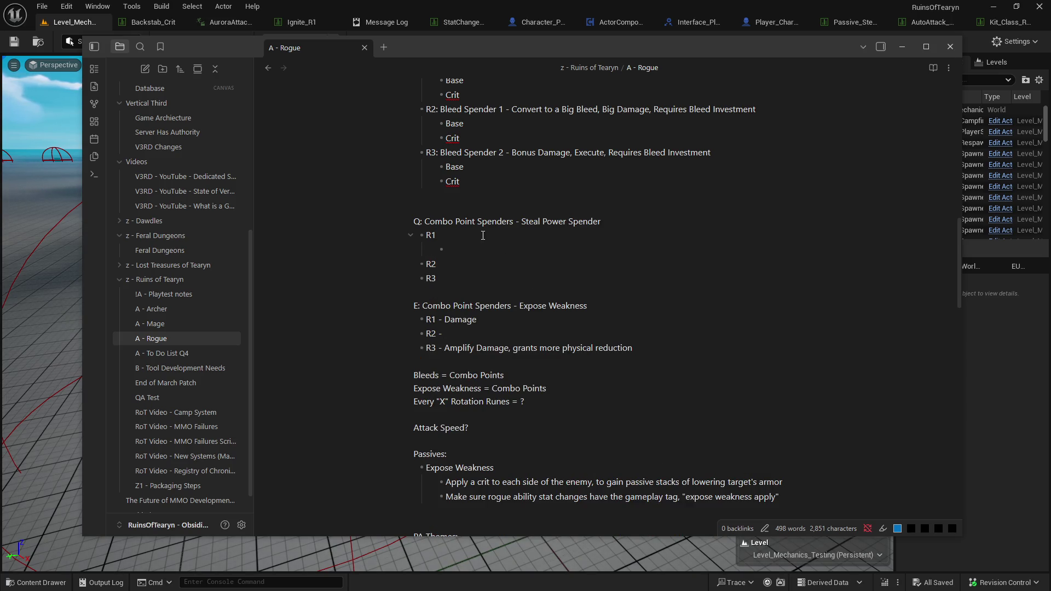
key(Return)
key(Tab)
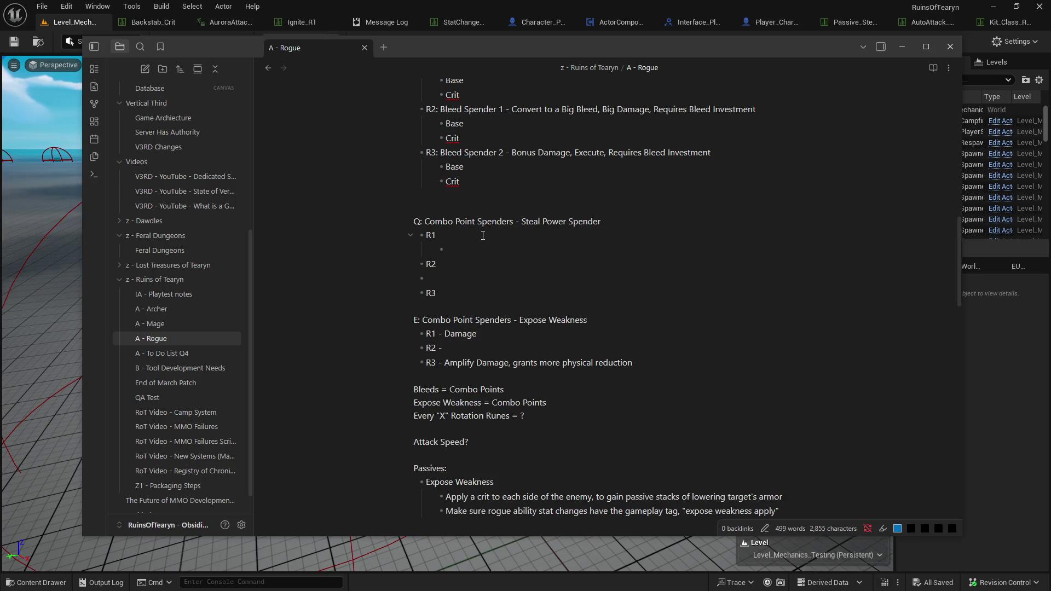
key(Down)
key(Return)
key(Tab)
text(?)
click(479, 246)
text(?)
key(Down)
key(Down)
text(?)
click(585, 312)
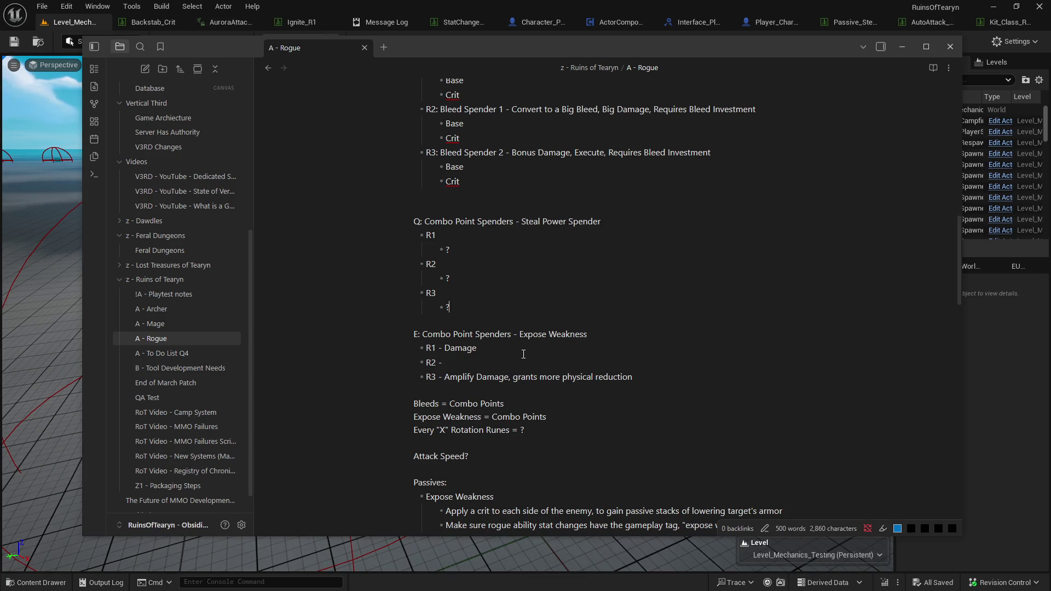
scroll(544, 295, up, 4)
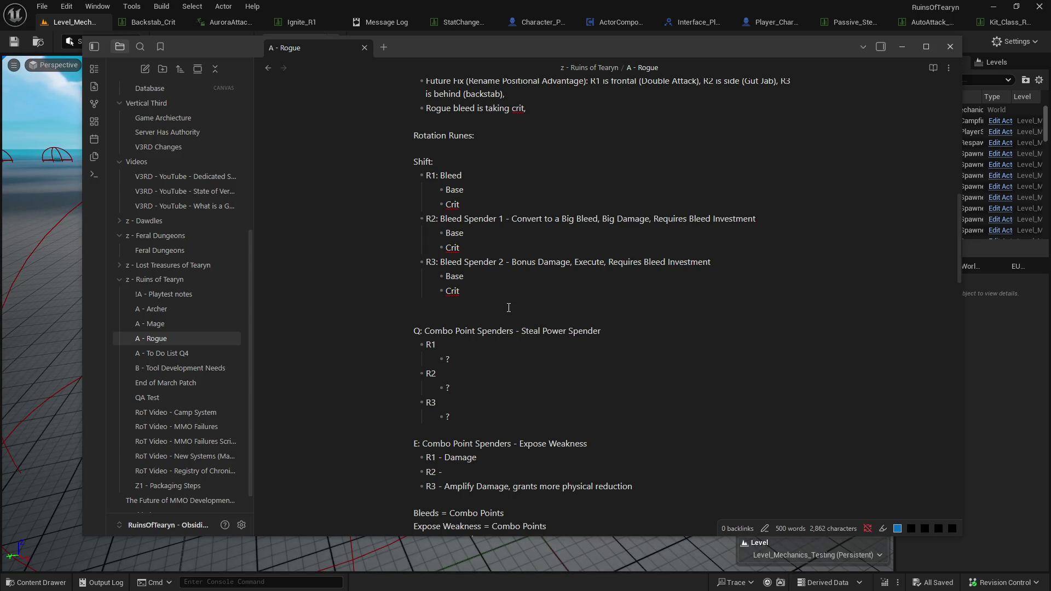
click(487, 332)
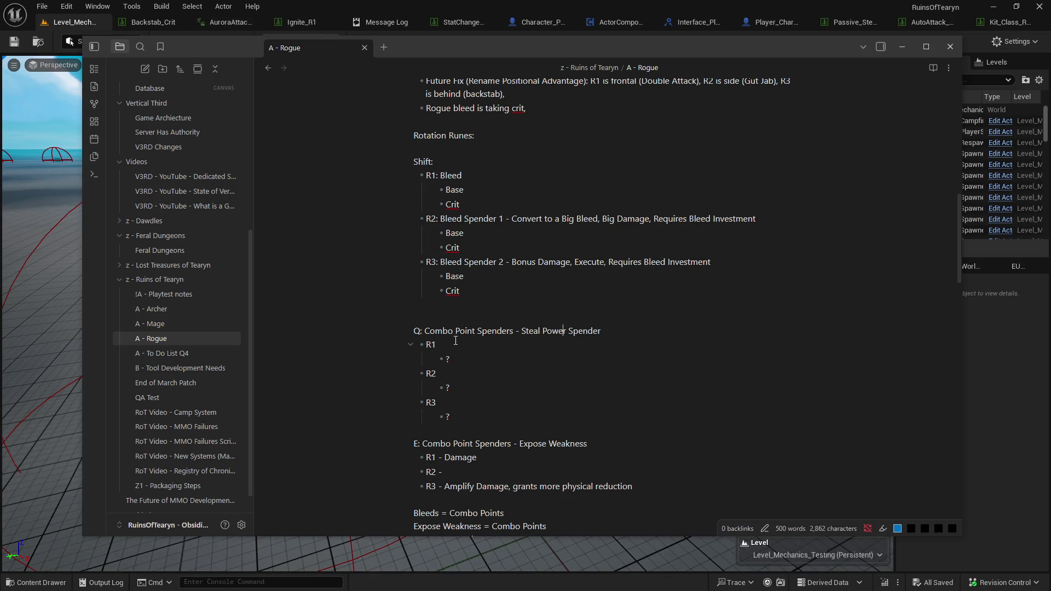
scroll(499, 381, down, 3)
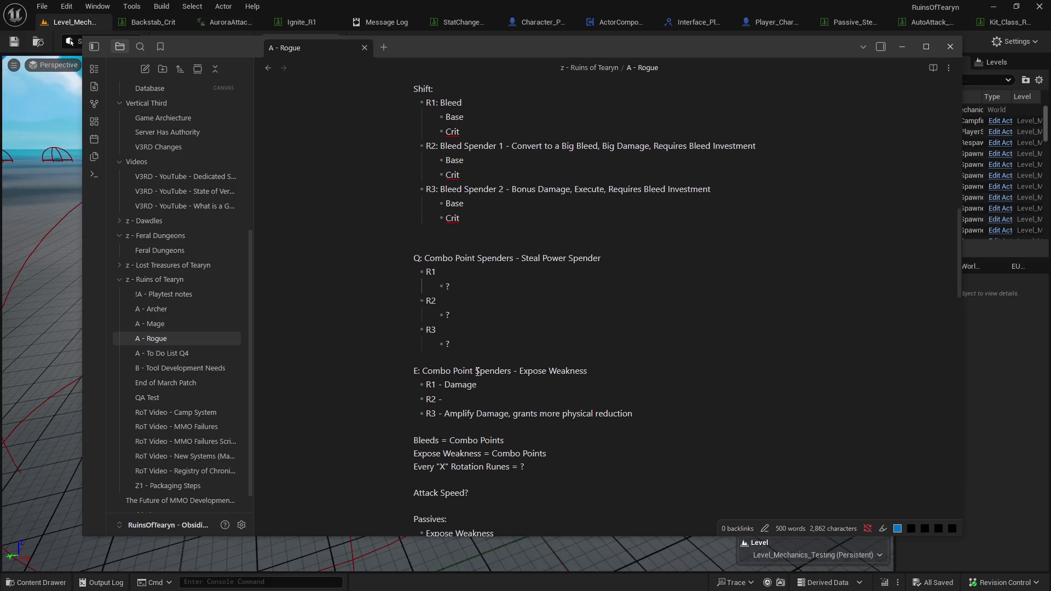
scroll(477, 371, down, 1)
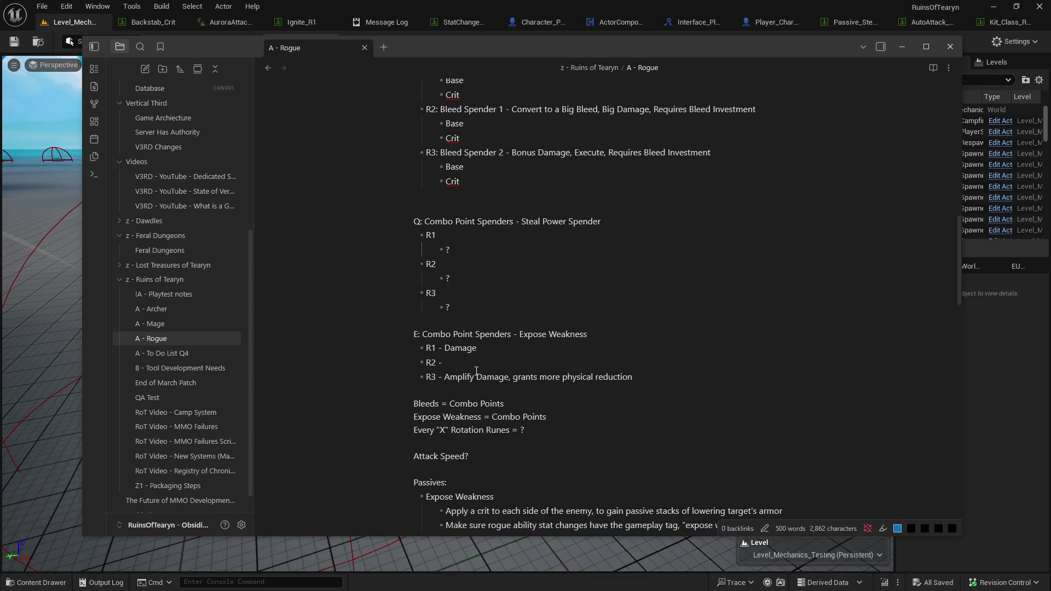
scroll(474, 365, up, 2)
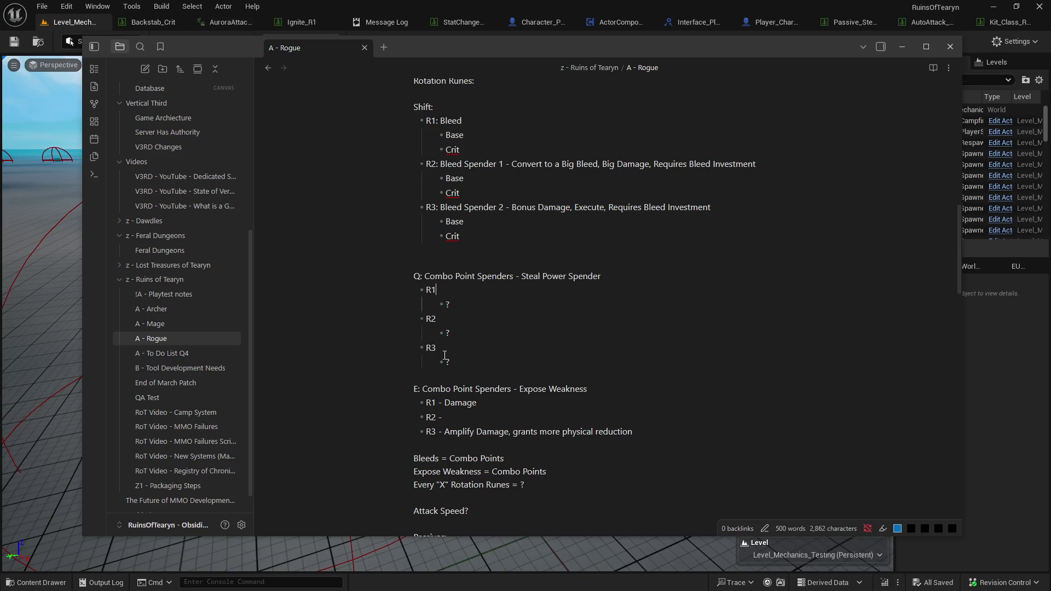
click(485, 301)
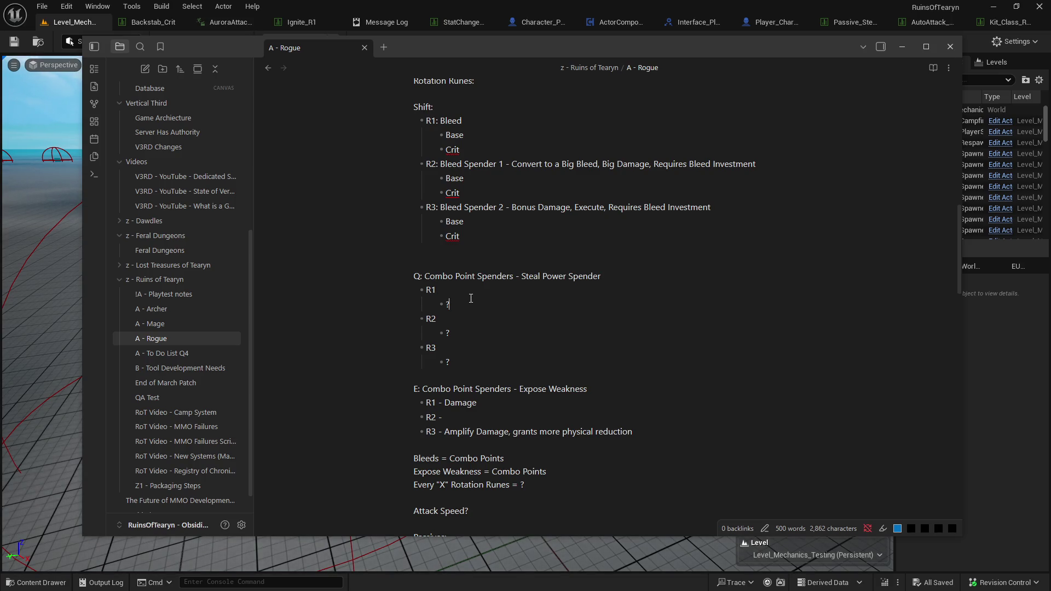
click(462, 290)
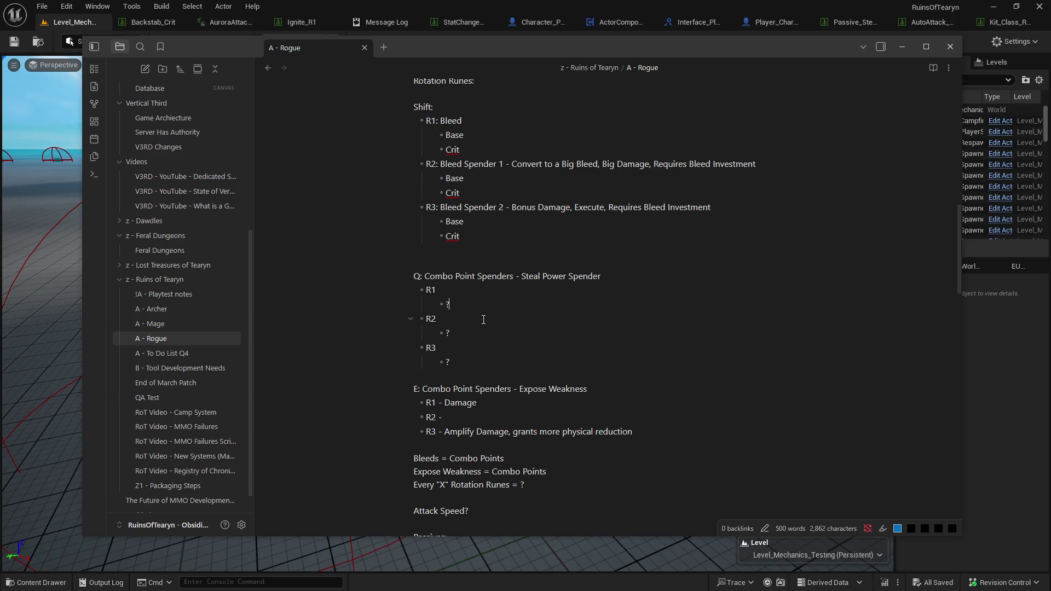
drag(476, 364, 404, 262)
click(532, 359)
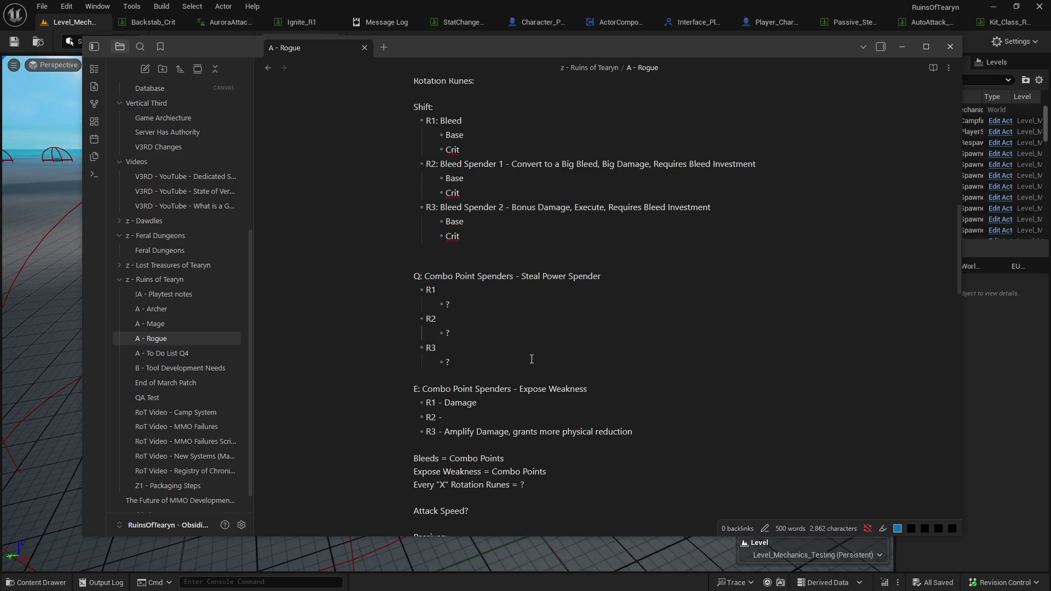
scroll(530, 358, up, 2)
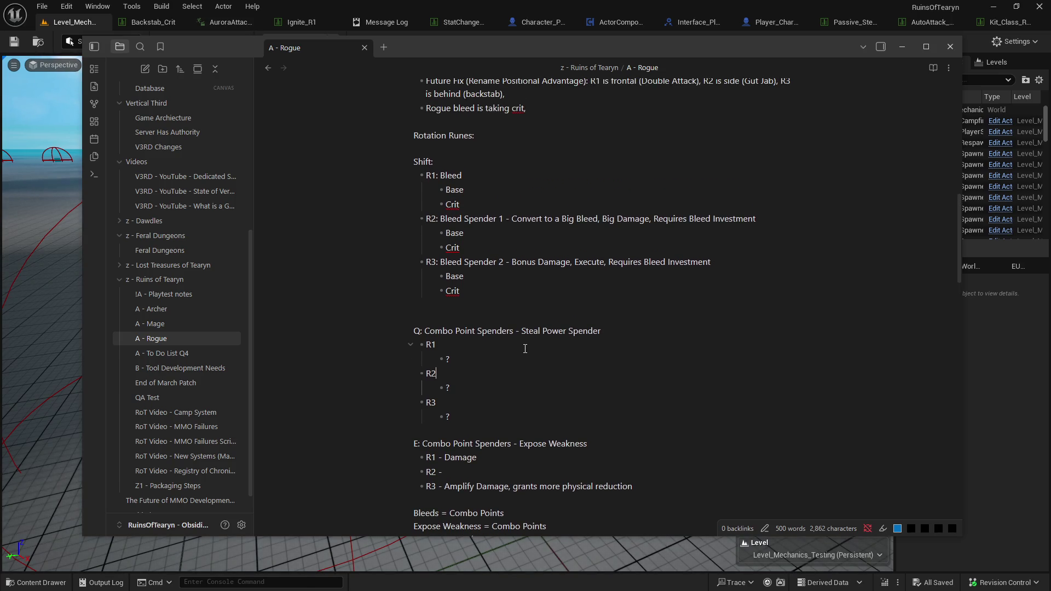
scroll(526, 353, down, 3)
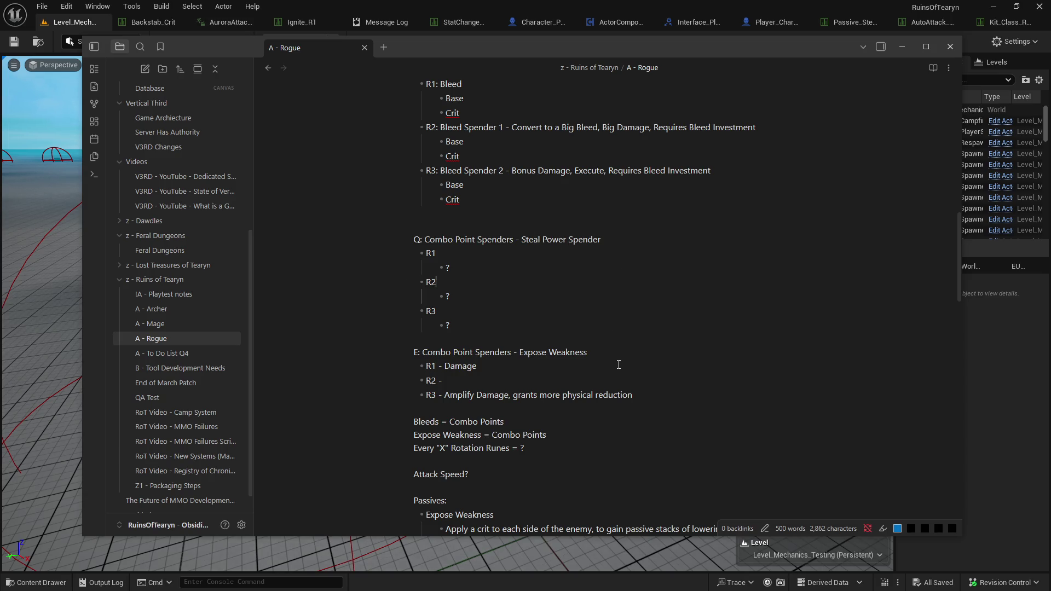
scroll(575, 364, down, 1)
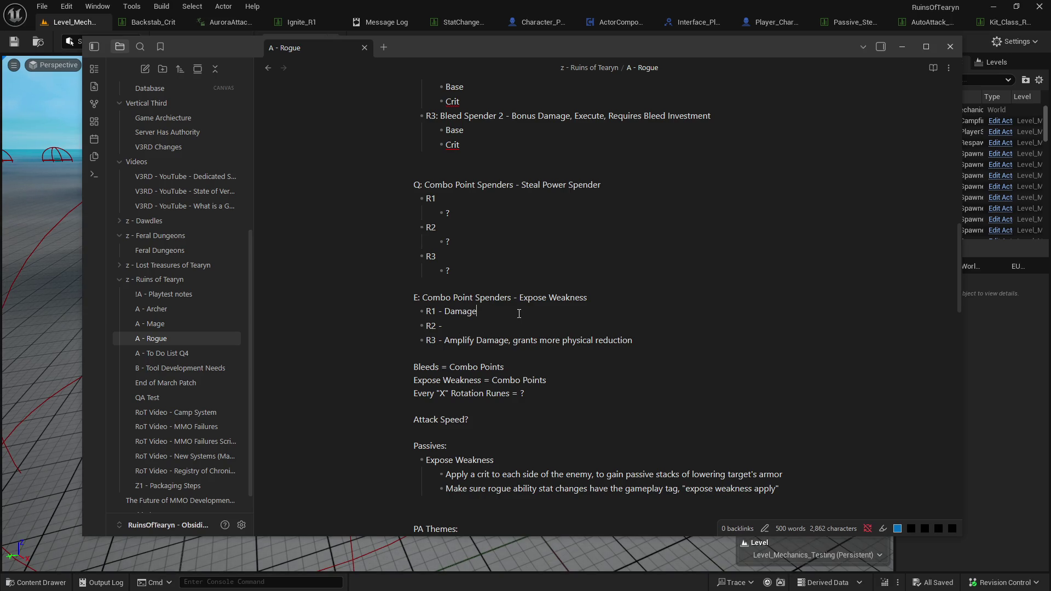
Add an empty indented sub-bullet under Expose Weakness ranks R1, R2 and R3.
key(Return)
key(Tab)
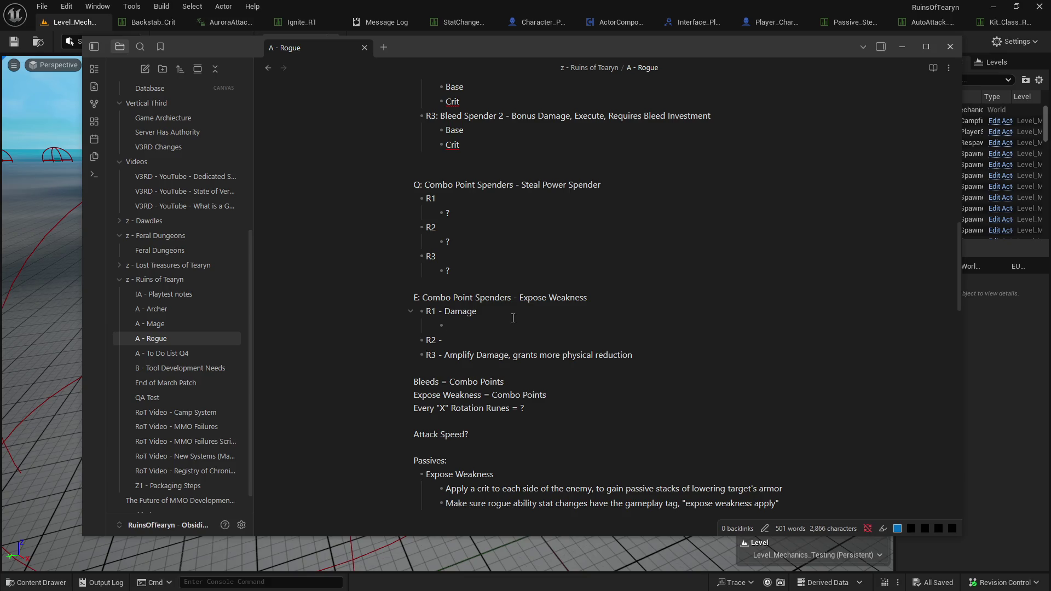
key(Return)
key(Tab)
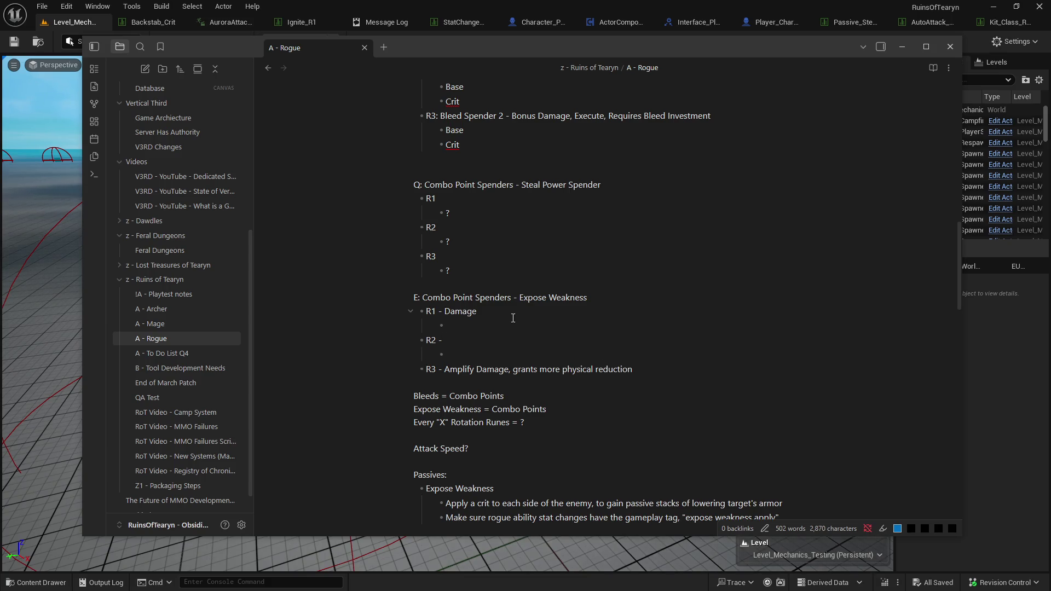
key(Return)
key(Tab)
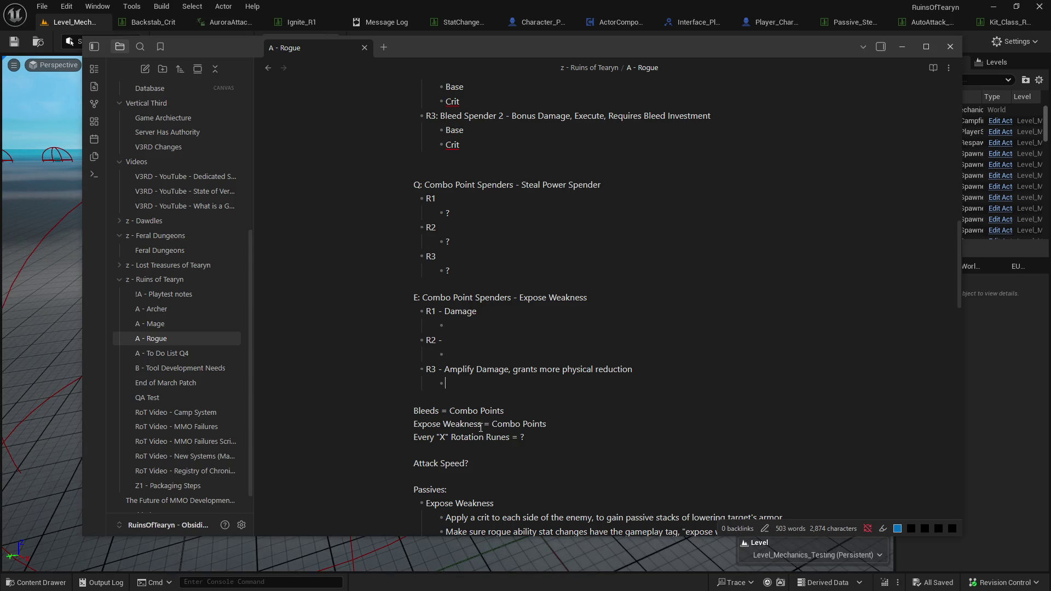
scroll(481, 428, up, 1)
Swap R1 and R3 so R1 reads Amplify Damage and R3 reads Damage.
click(445, 408)
shift+click(646, 407)
key(ctrl+x)
click(445, 348)
key(ctrl+v)
shift+click(691, 345)
key(ctrl+x)
click(504, 408)
key(ctrl+v)
click(689, 417)
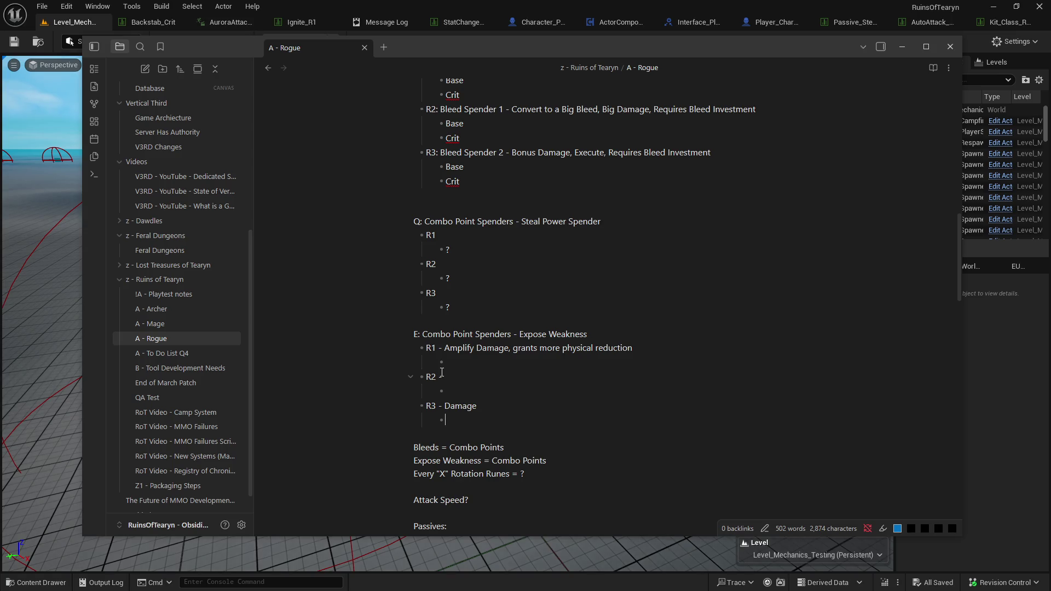
scroll(459, 413, up, 2)
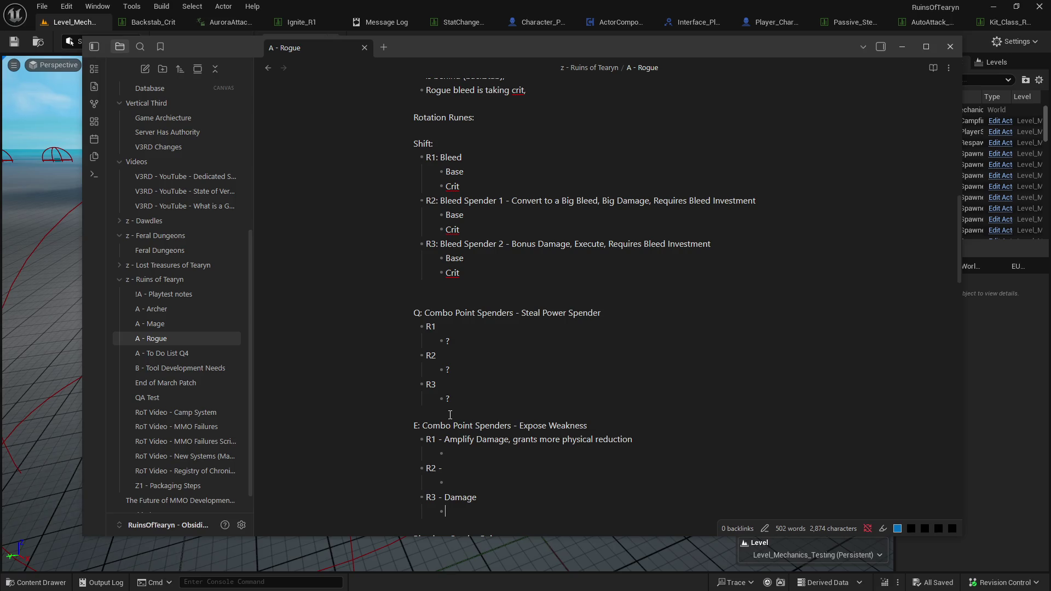
scroll(450, 414, down, 4)
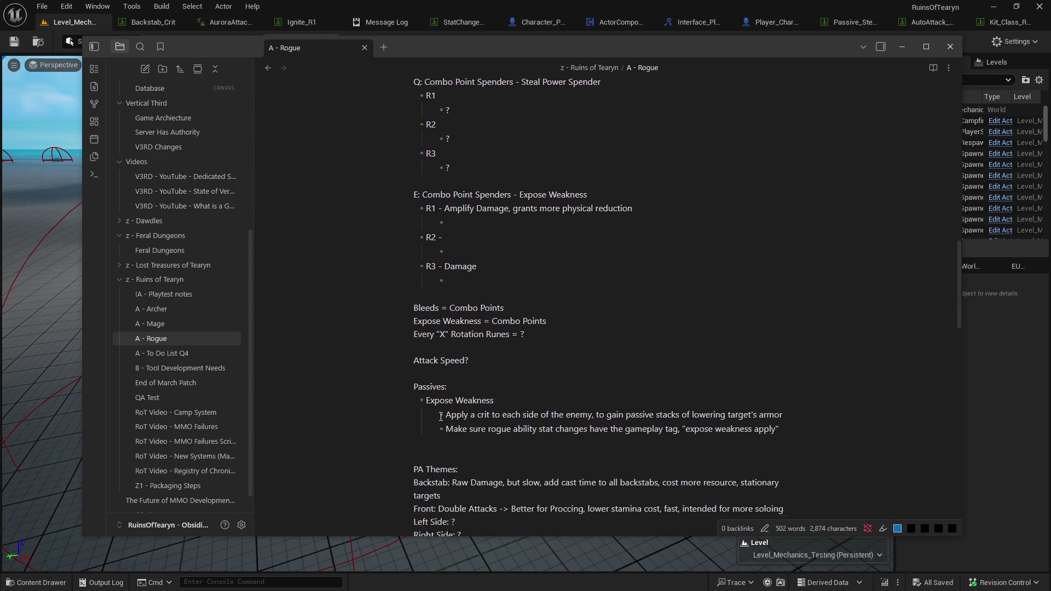
scroll(442, 417, up, 1)
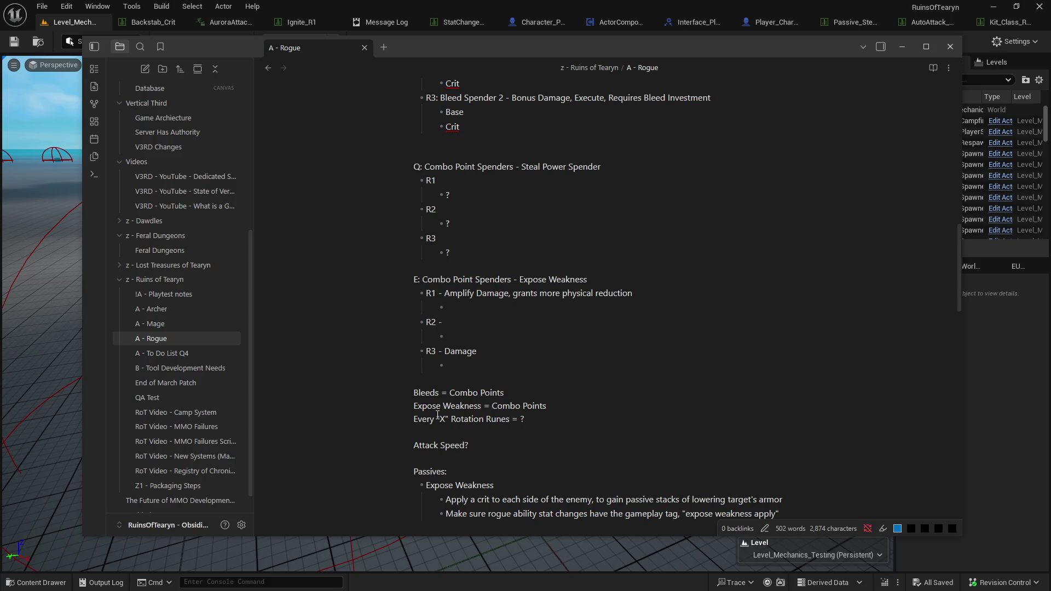
scroll(437, 415, up, 2)
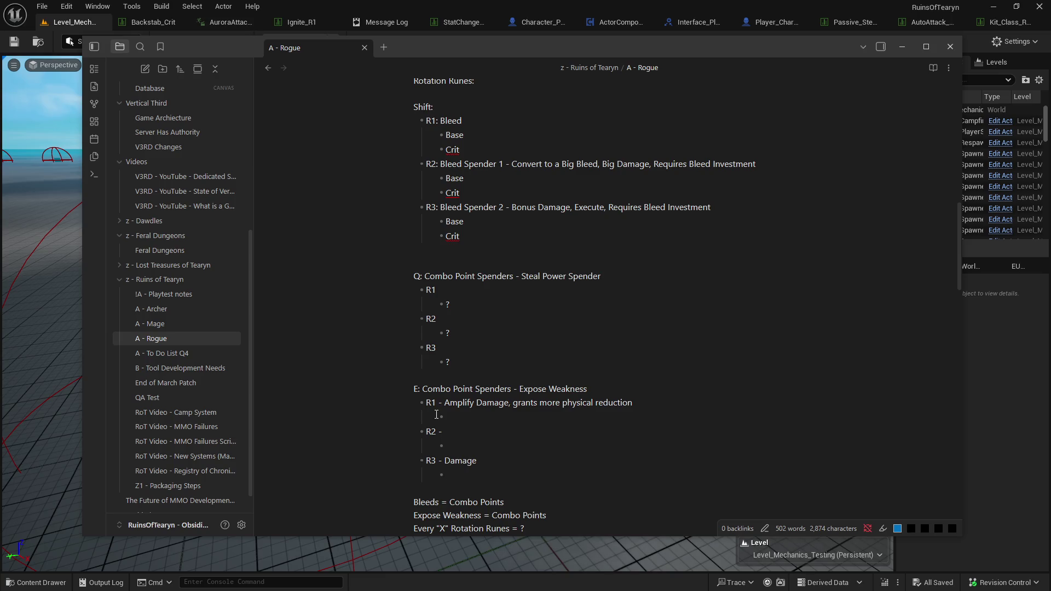
click(614, 276)
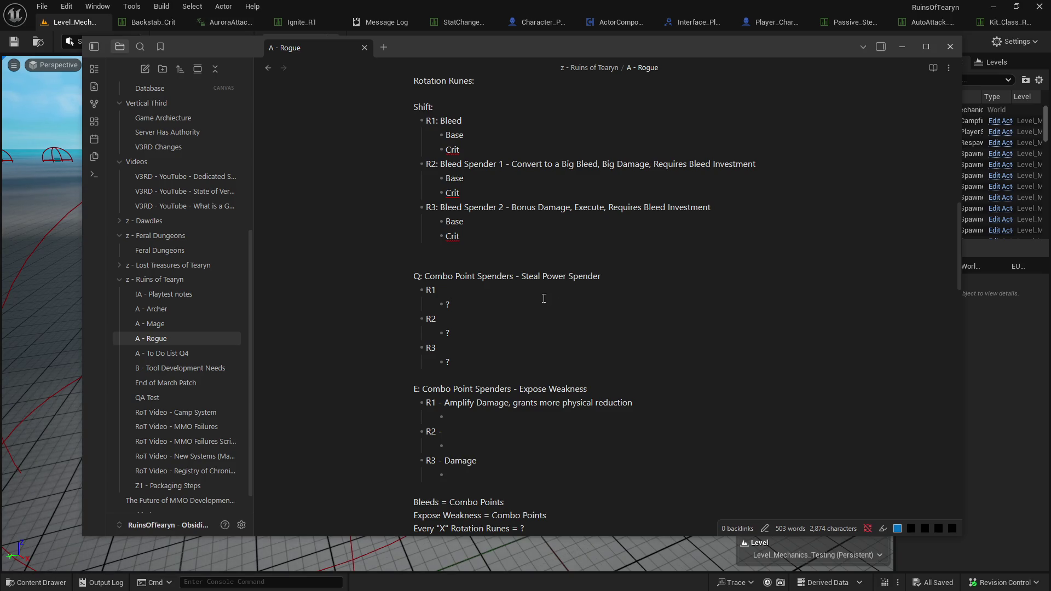
scroll(532, 355, down, 1)
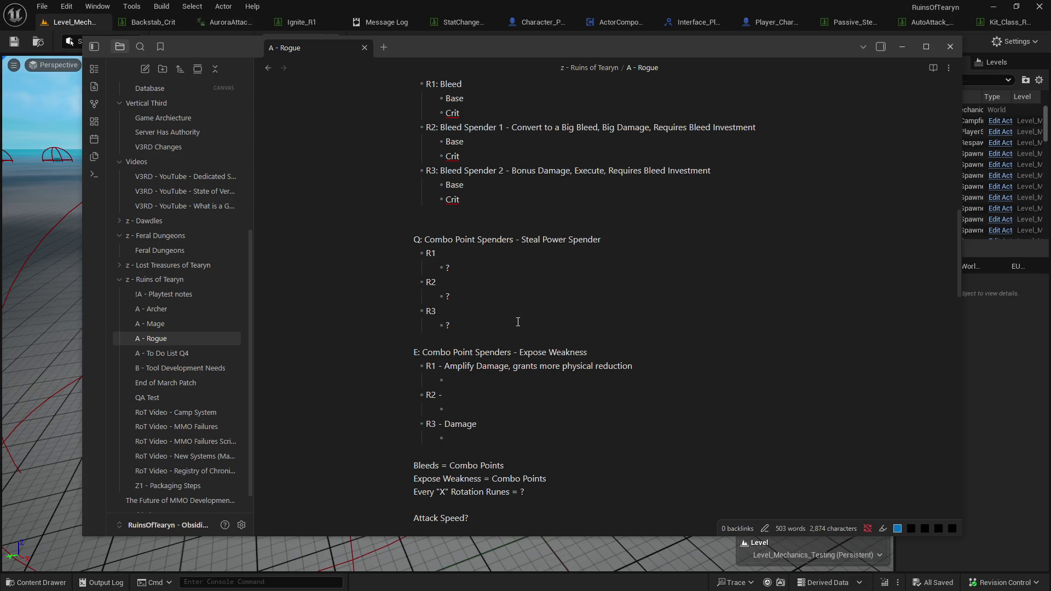
key(BackSpace)
Set R1 to Dodge Buff and R3 to Attack Speed Buff, leaving '?' under R2.
text(Attack Speed Buff)
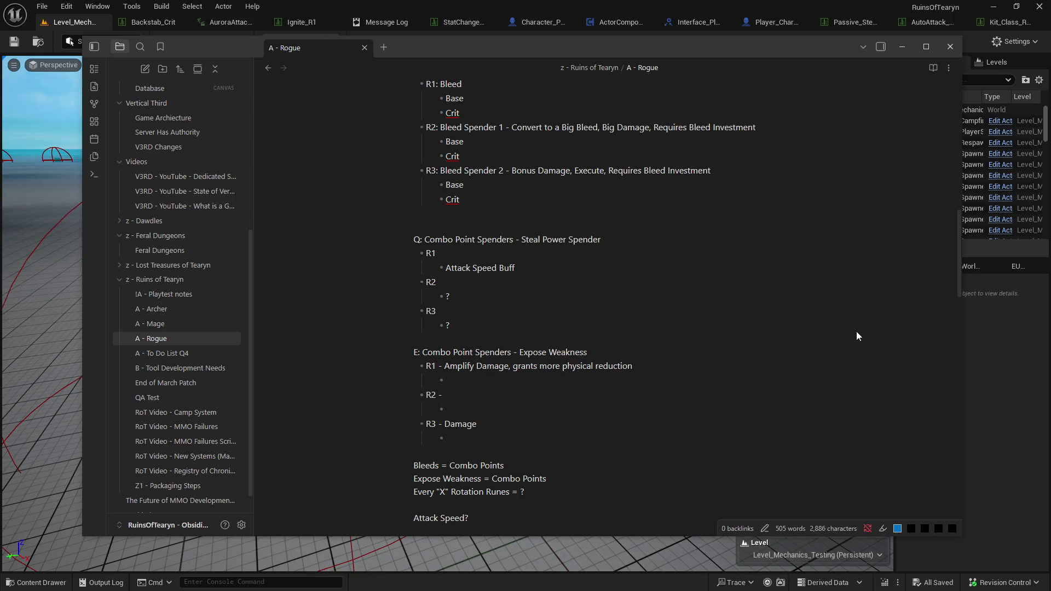
key(BackSpace)
text(Dodg)
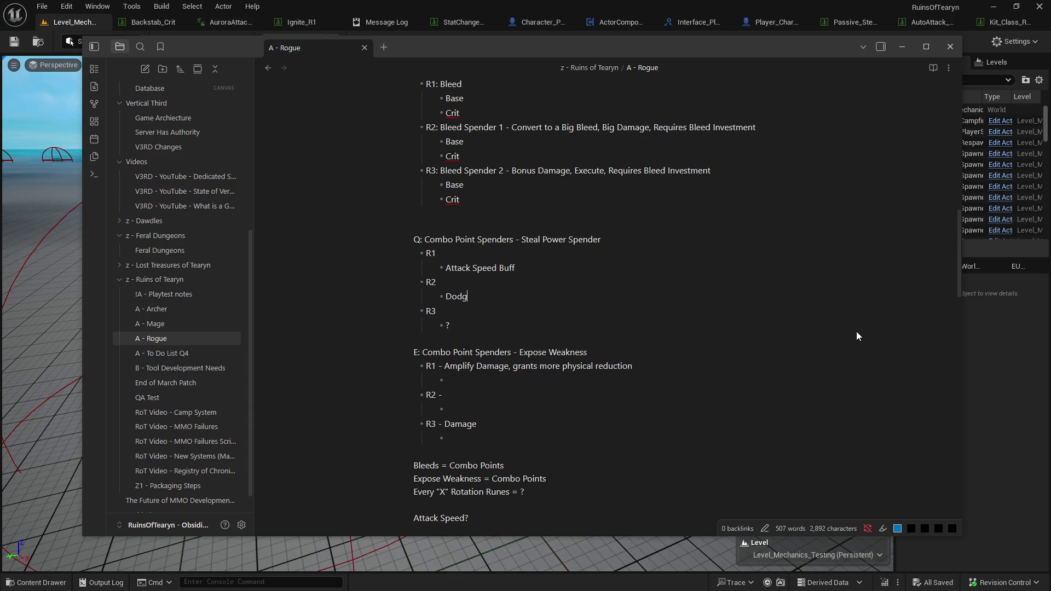
text(e Buff)
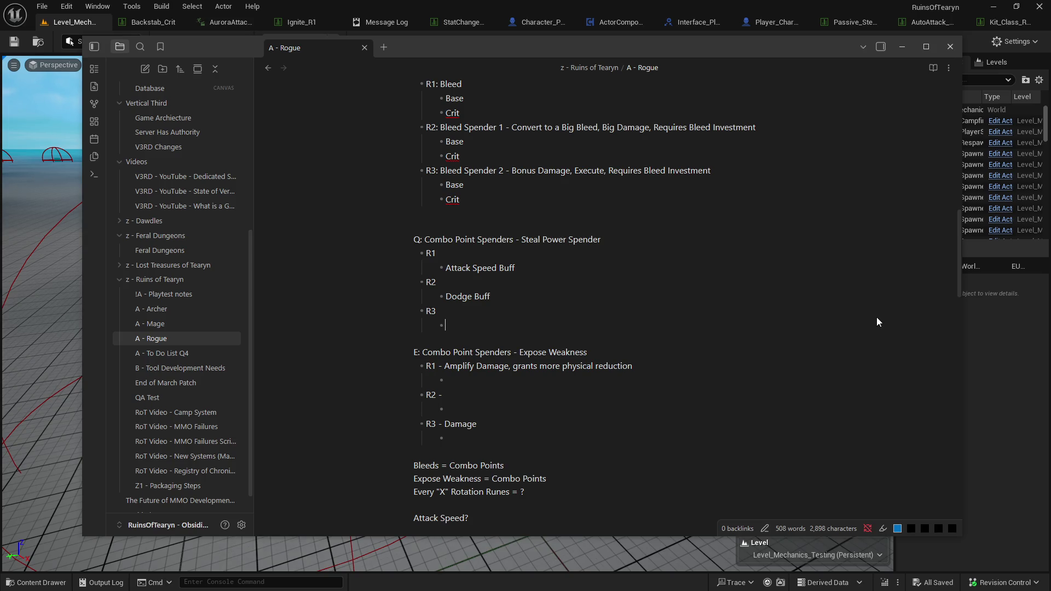
text( R3 A)
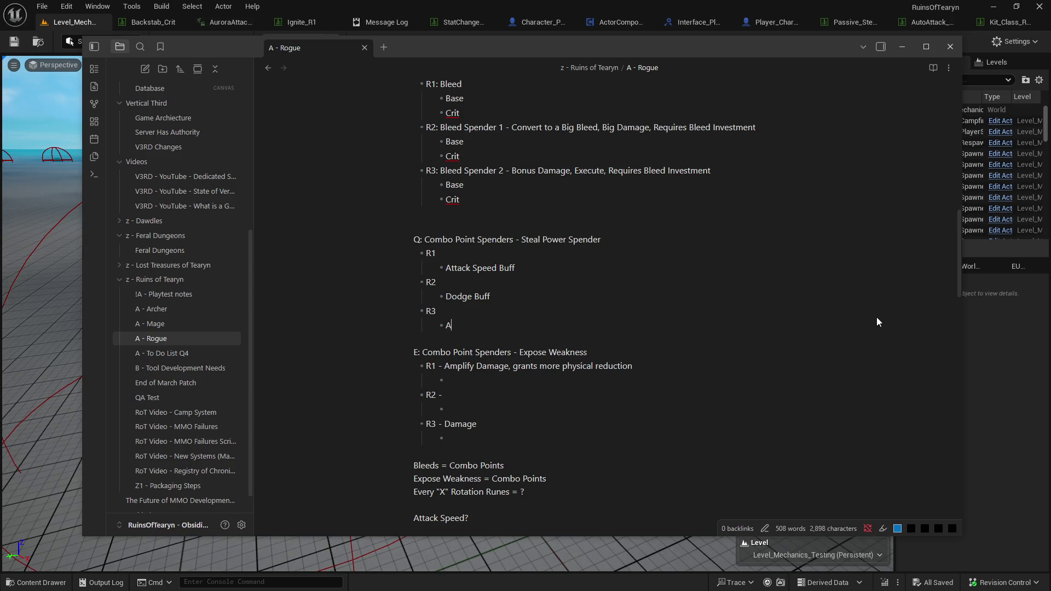
text(ttack Speed Buff)
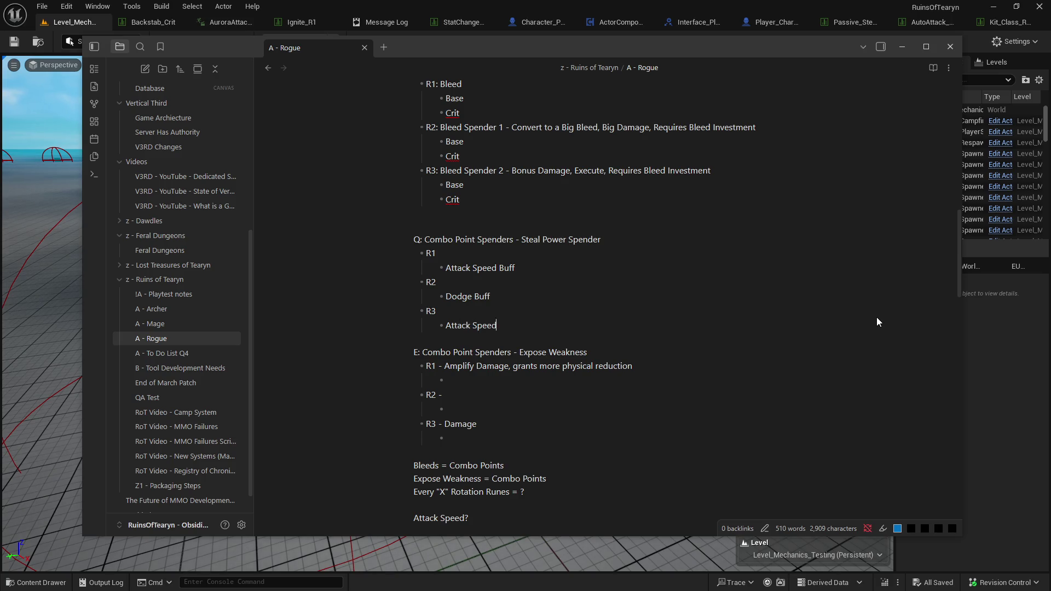
click(446, 266)
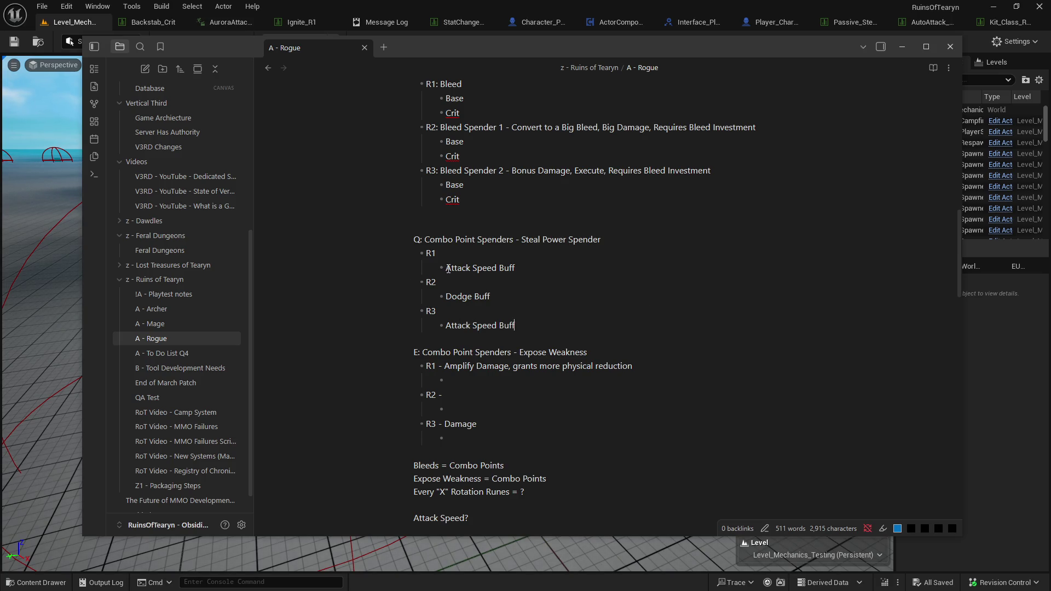
shift+click(530, 266)
text(Dodge Buff)
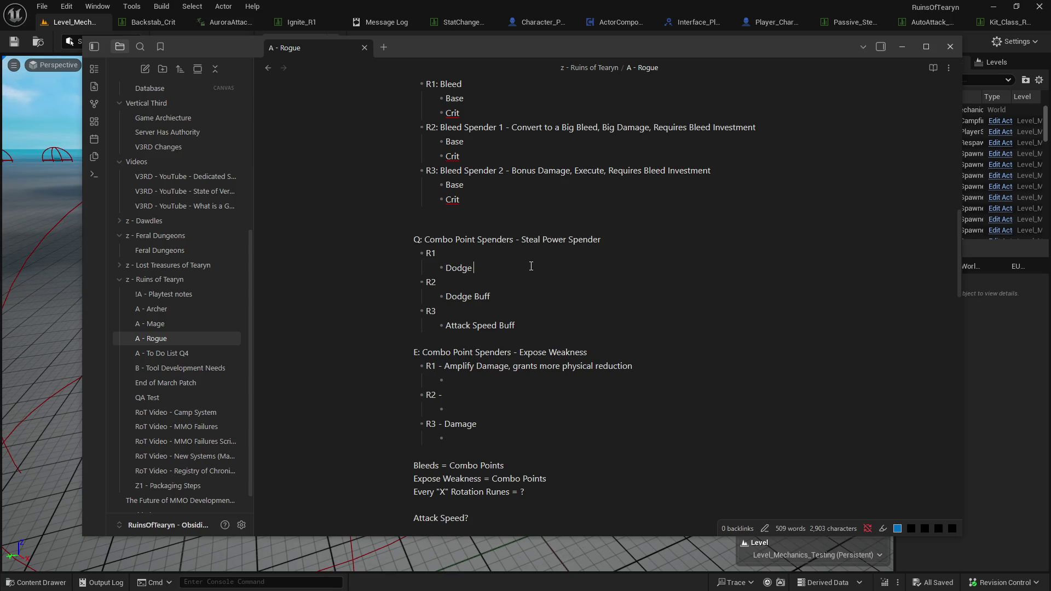
drag(492, 298, 445, 298)
key(BackSpace)
text(?)
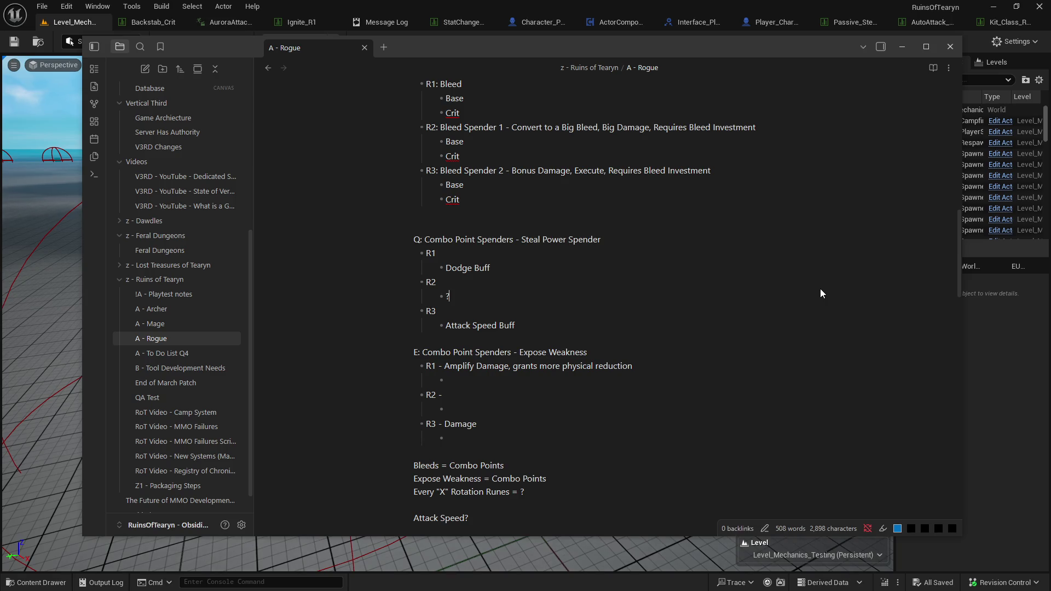
click(535, 330)
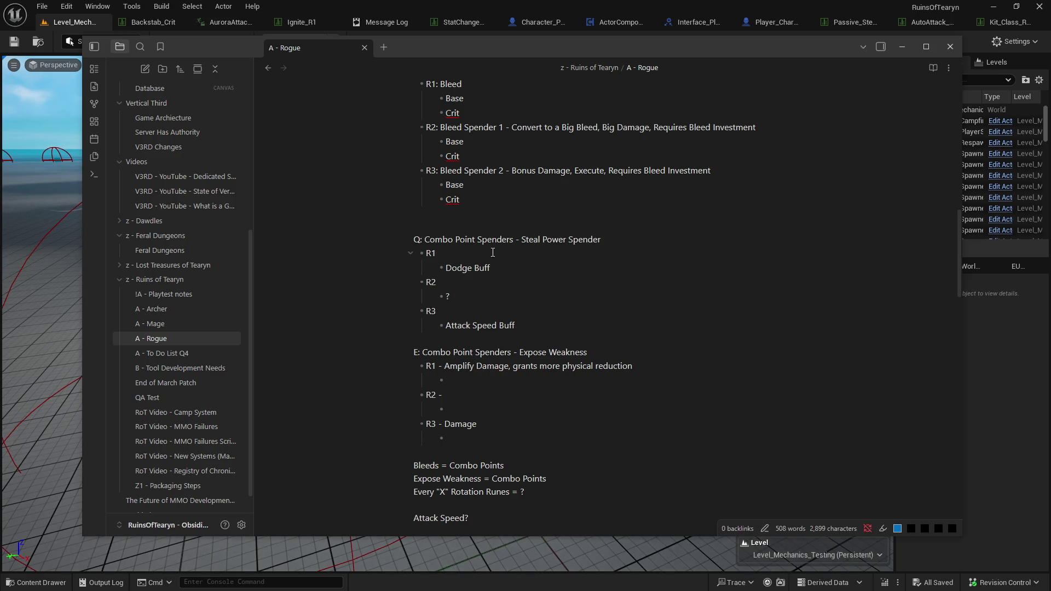
mouse_move(550, 329)
mouse_down()
mouse_move(265, 246)
mouse_move(383, 237)
mouse_up()
click(452, 219)
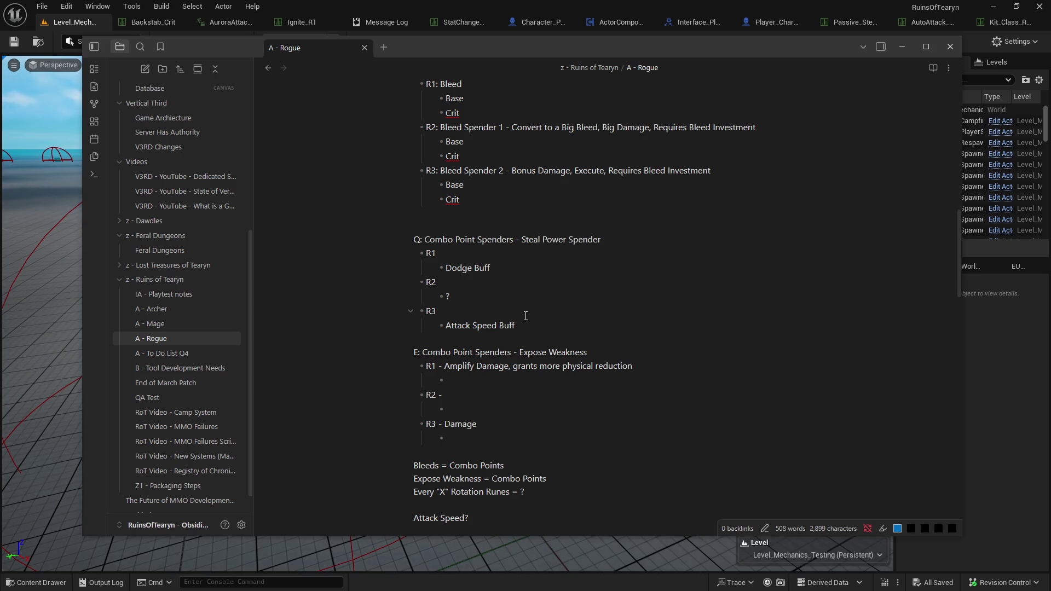
Replace the R2 '?' with 'Movespeed Buff' and clear the stray line below R3.
key(BackSpace)
text(Mov)
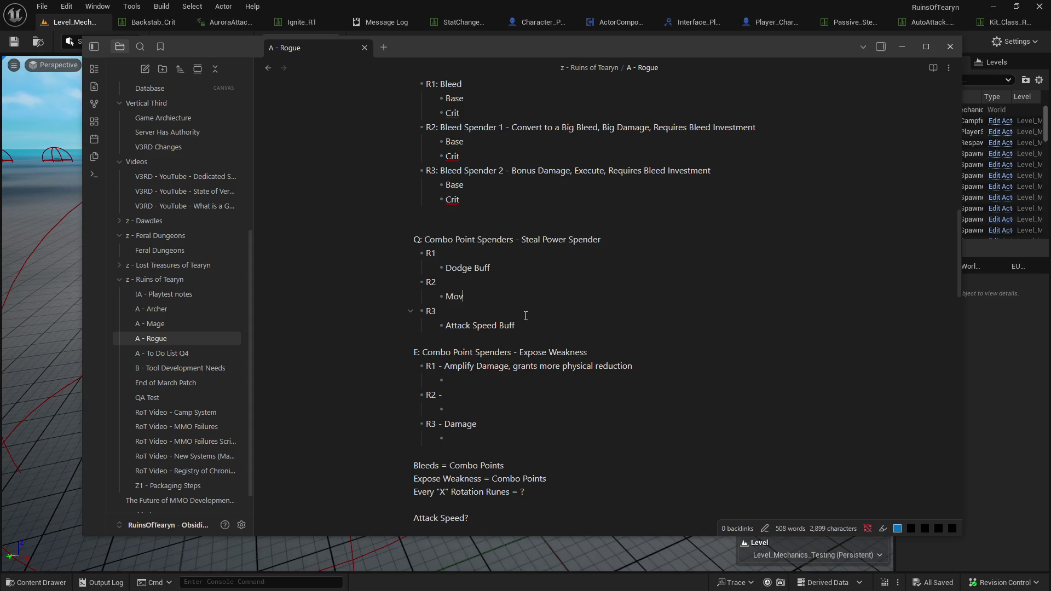
text(espeed Buff)
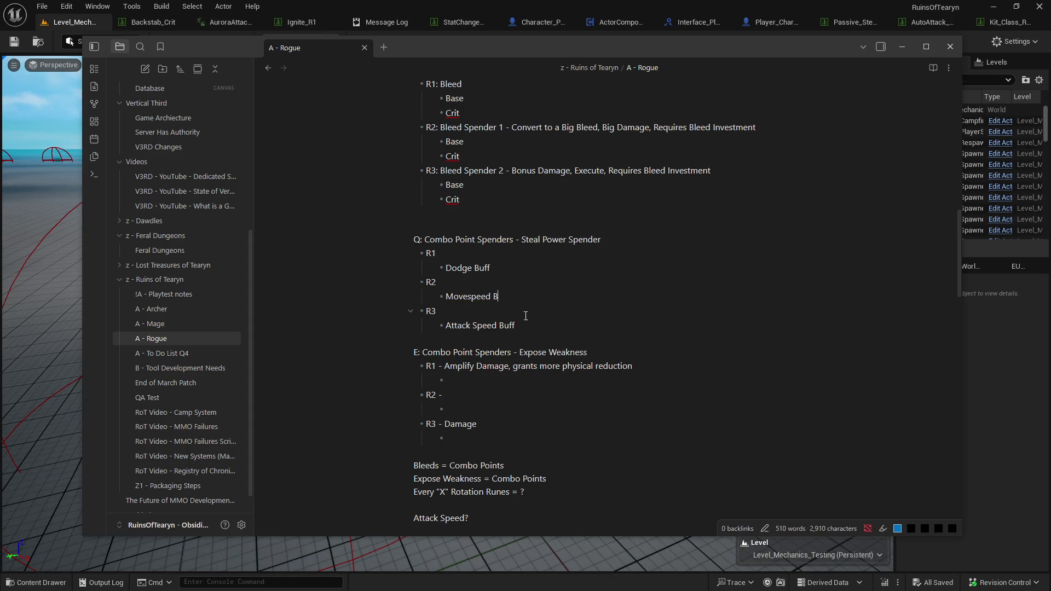
click(563, 335)
key(BackSpace)
key(BackSpace)
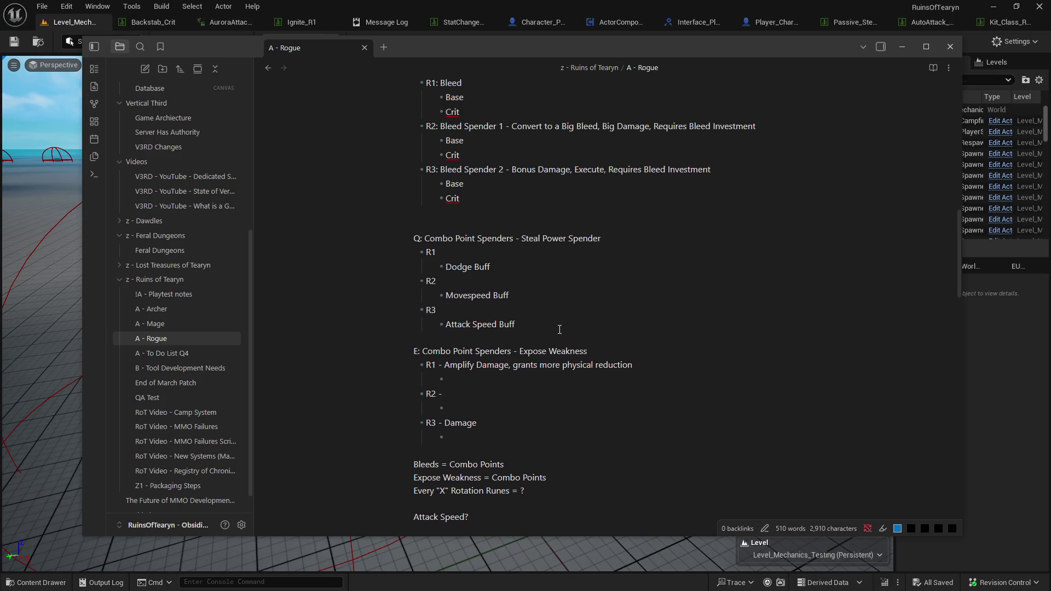
scroll(487, 274, down, 1)
scroll(546, 283, up, 1)
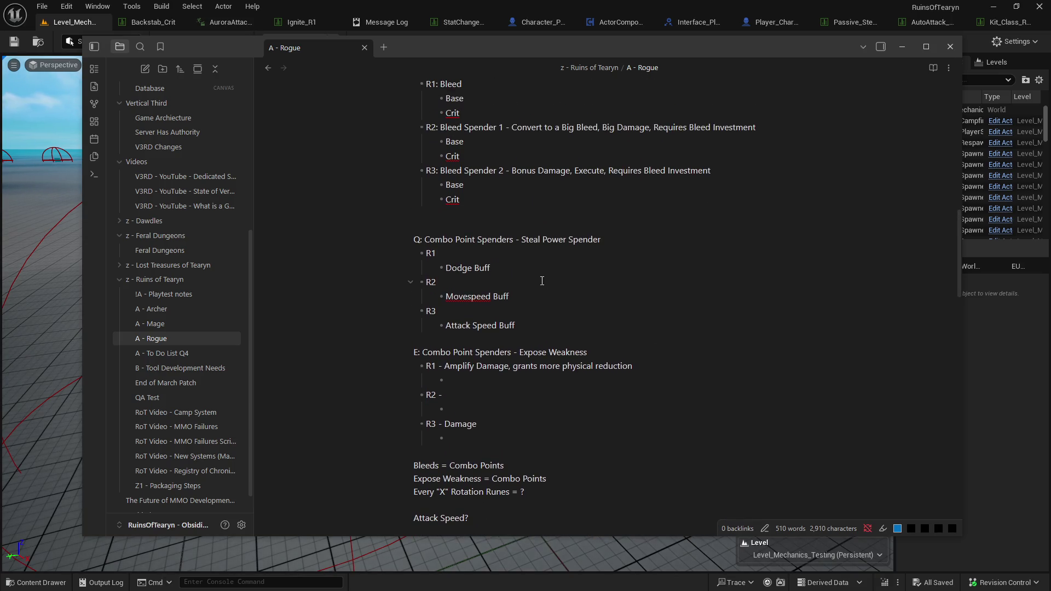
click(561, 270)
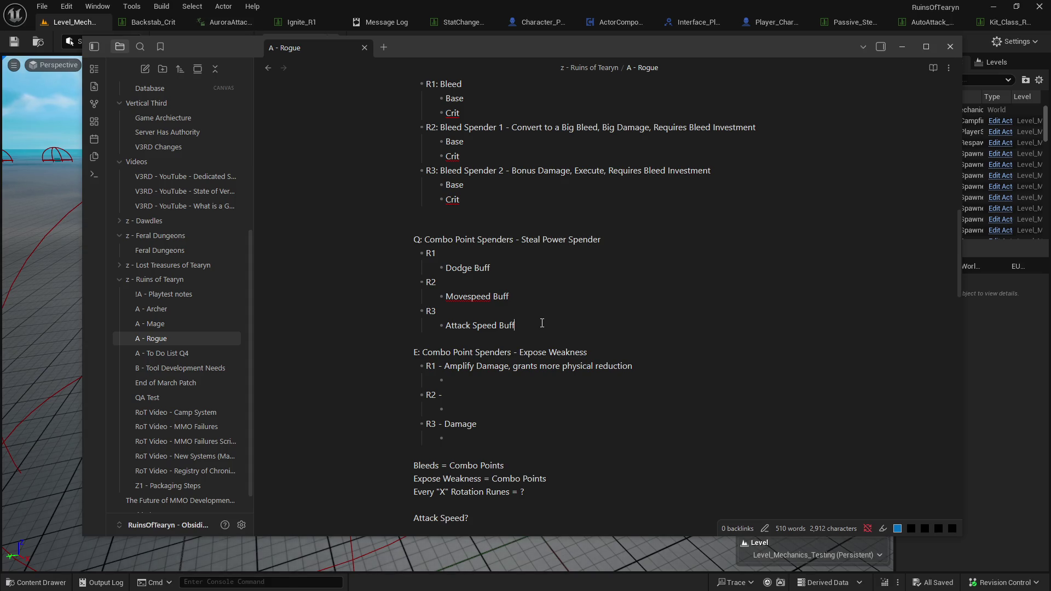
scroll(553, 269, up, 3)
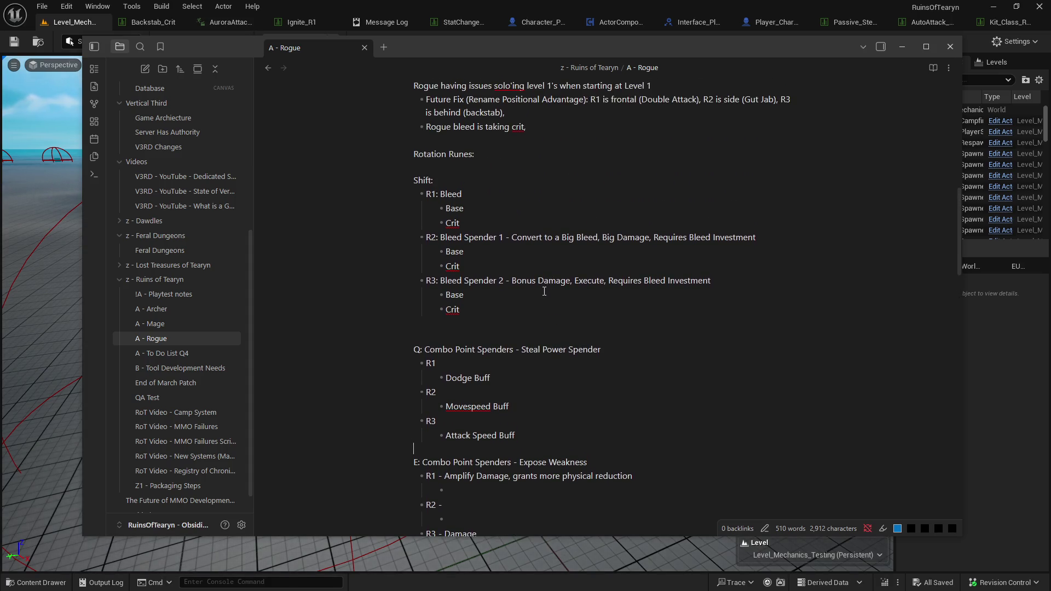
scroll(543, 310, down, 4)
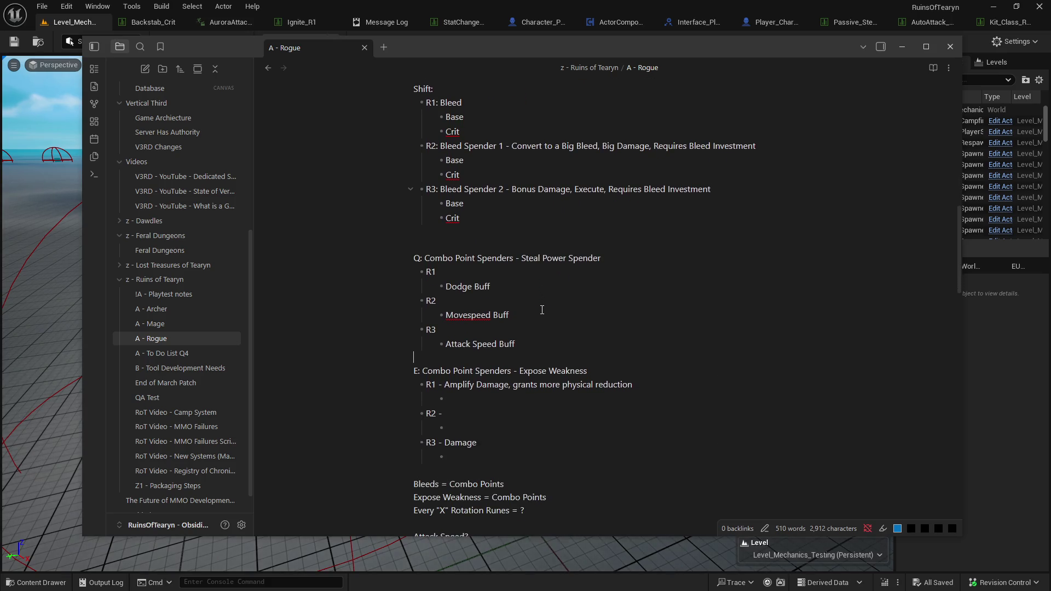
scroll(542, 309, down, 1)
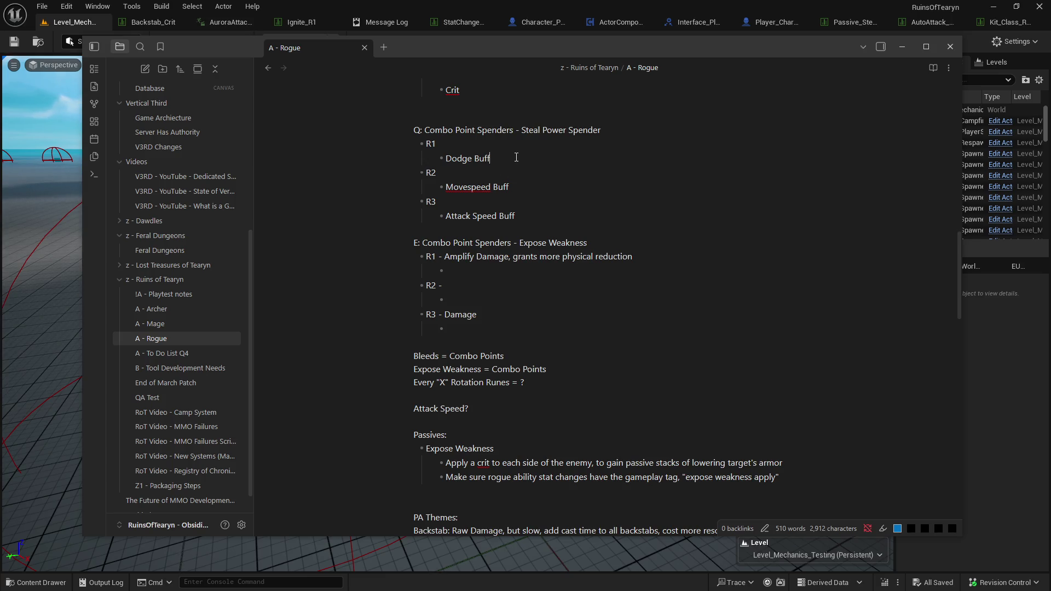
click(528, 216)
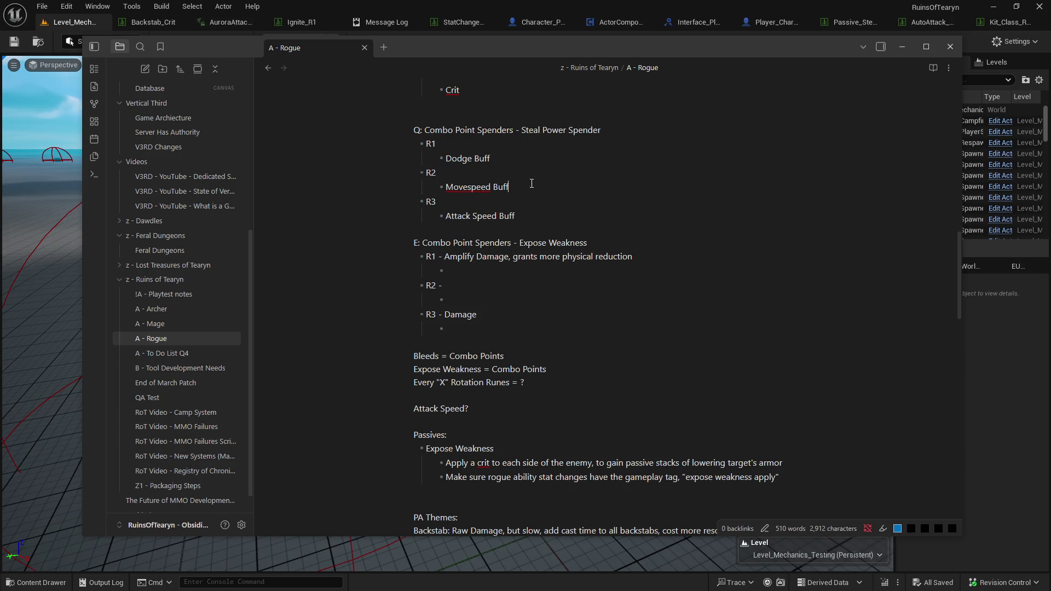
scroll(514, 246, up, 3)
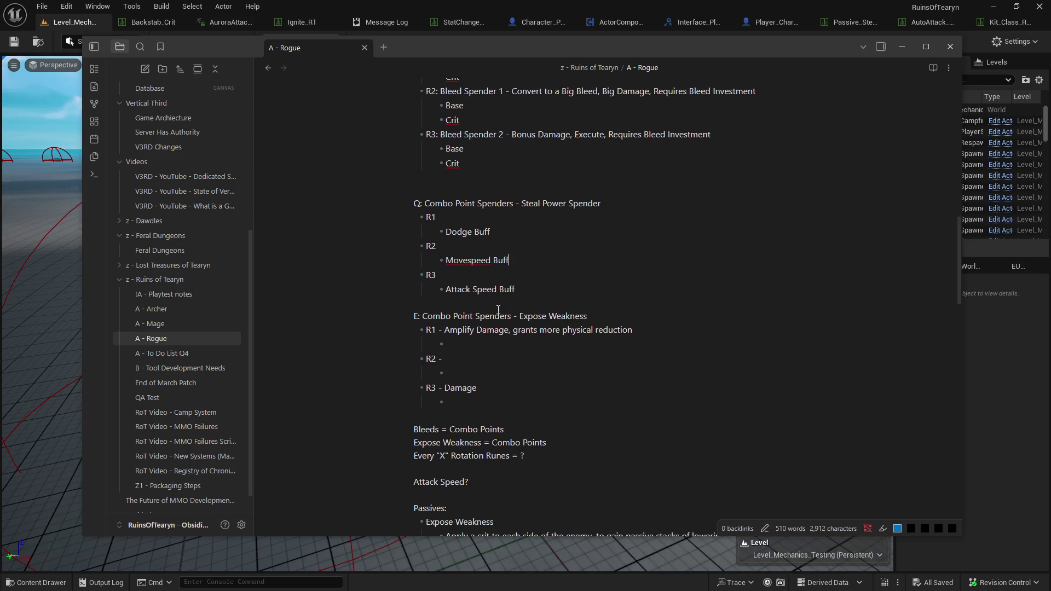
scroll(498, 310, down, 3)
scroll(496, 310, up, 1)
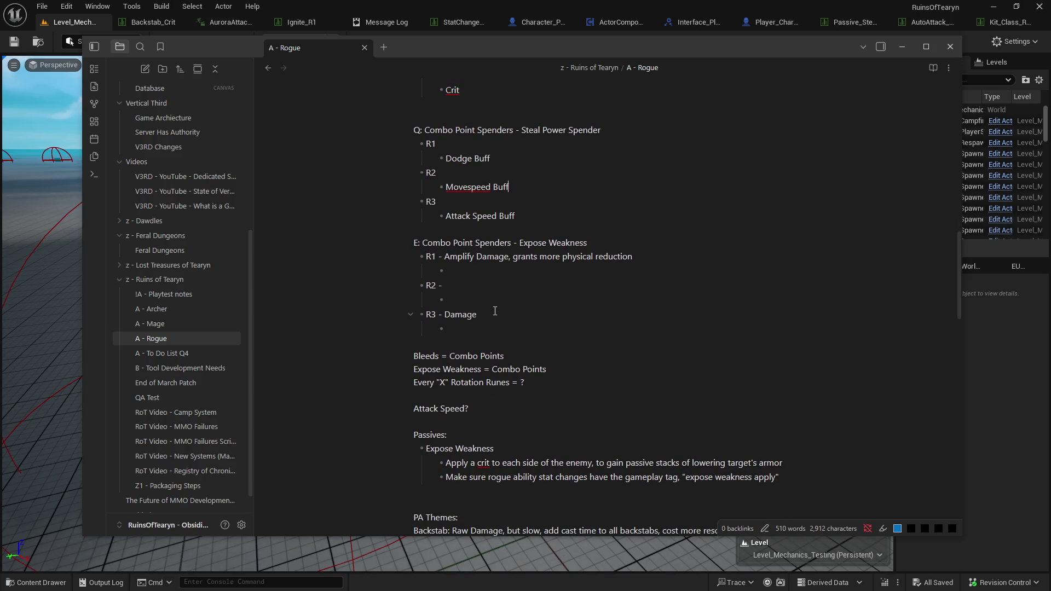
click(30, 455)
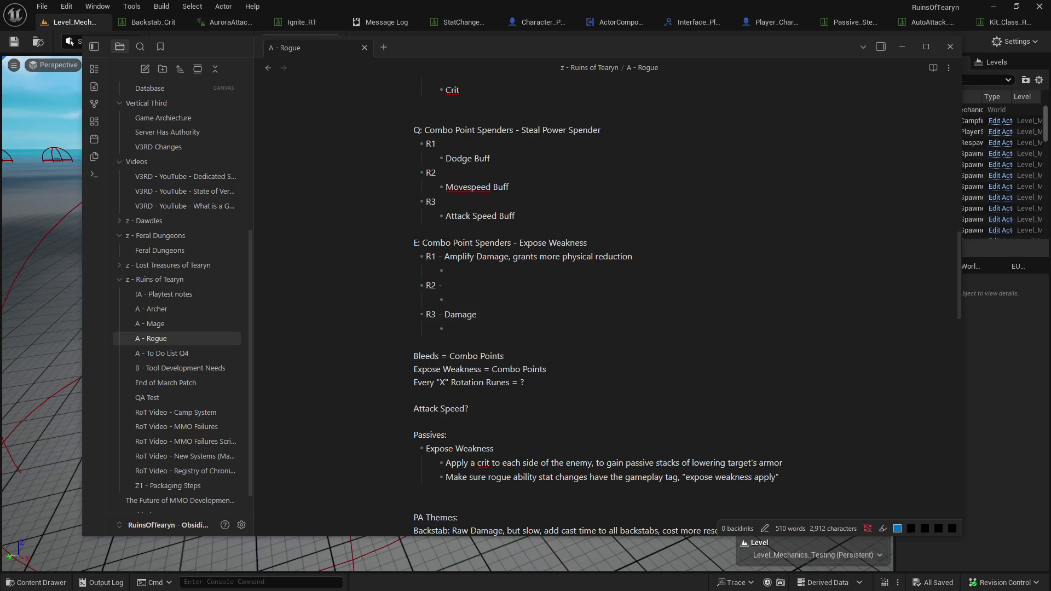
key(alt+Tab)
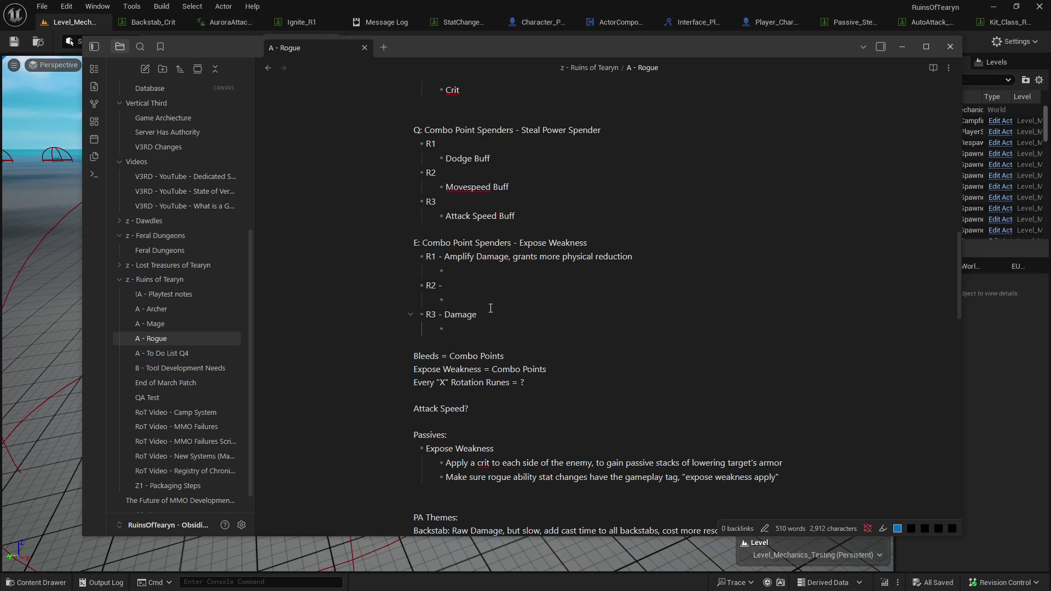
scroll(552, 299, up, 1)
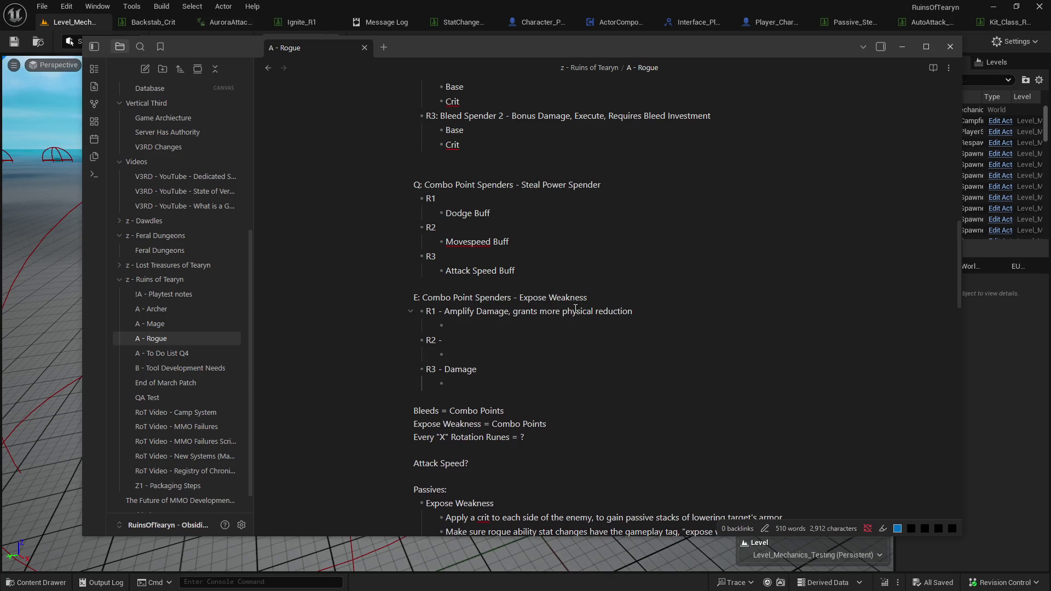
scroll(575, 309, down, 1)
scroll(564, 328, down, 1)
scroll(547, 351, up, 1)
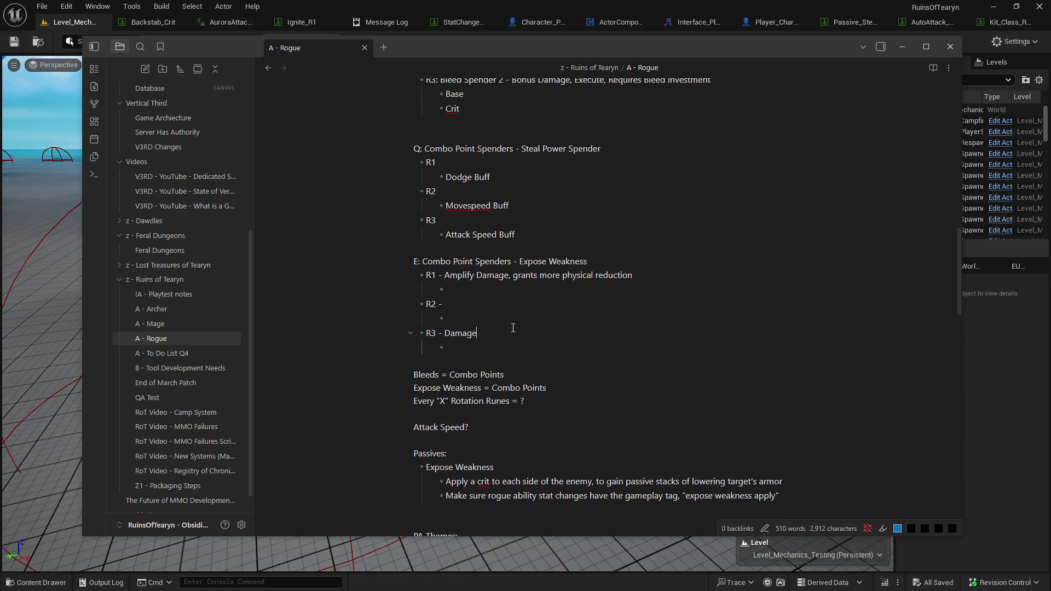
scroll(441, 388, up, 8)
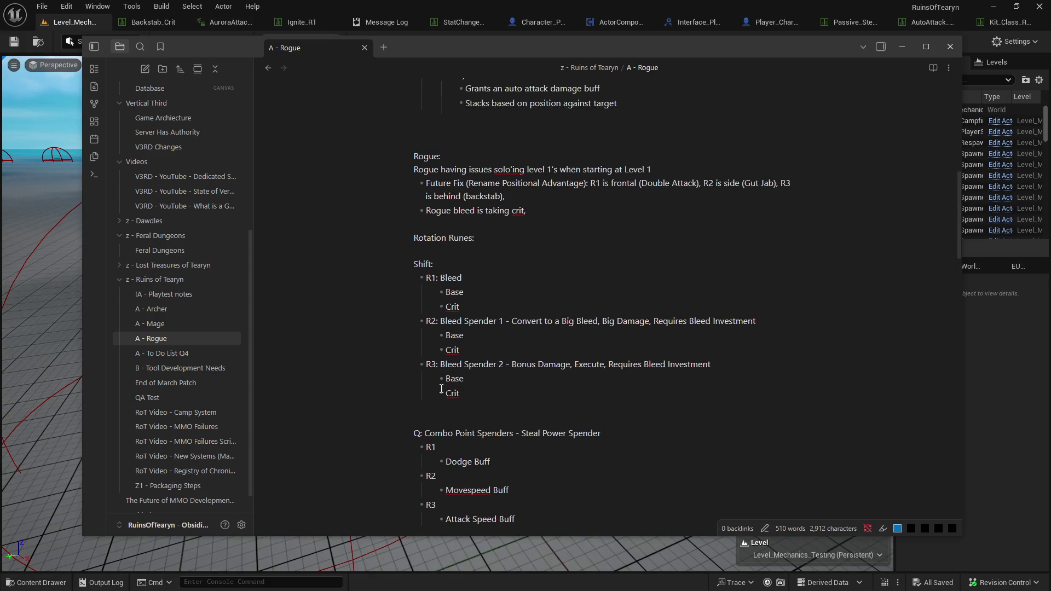
scroll(465, 408, down, 5)
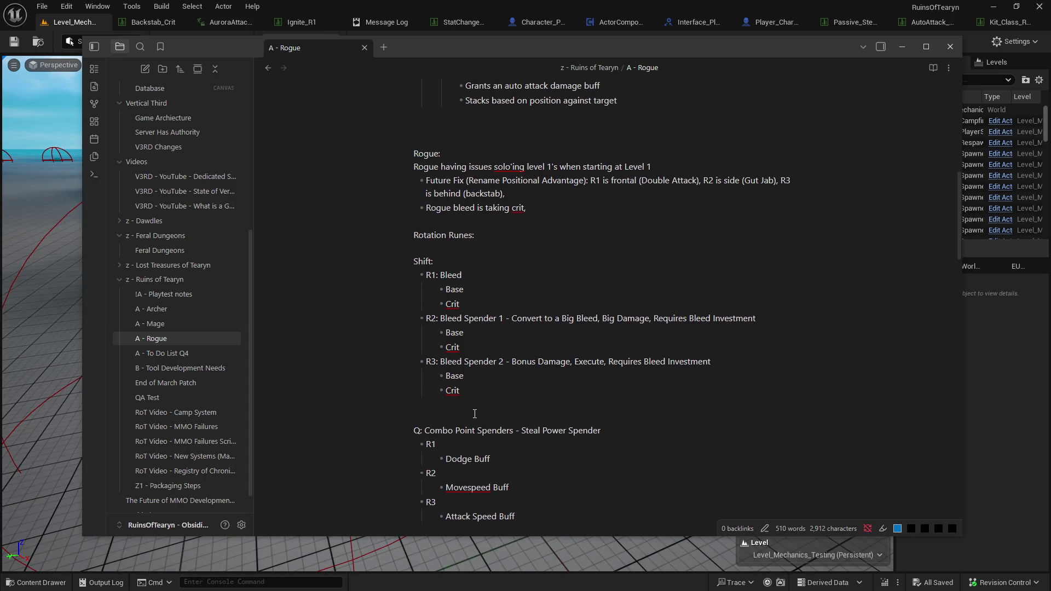
scroll(474, 414, down, 4)
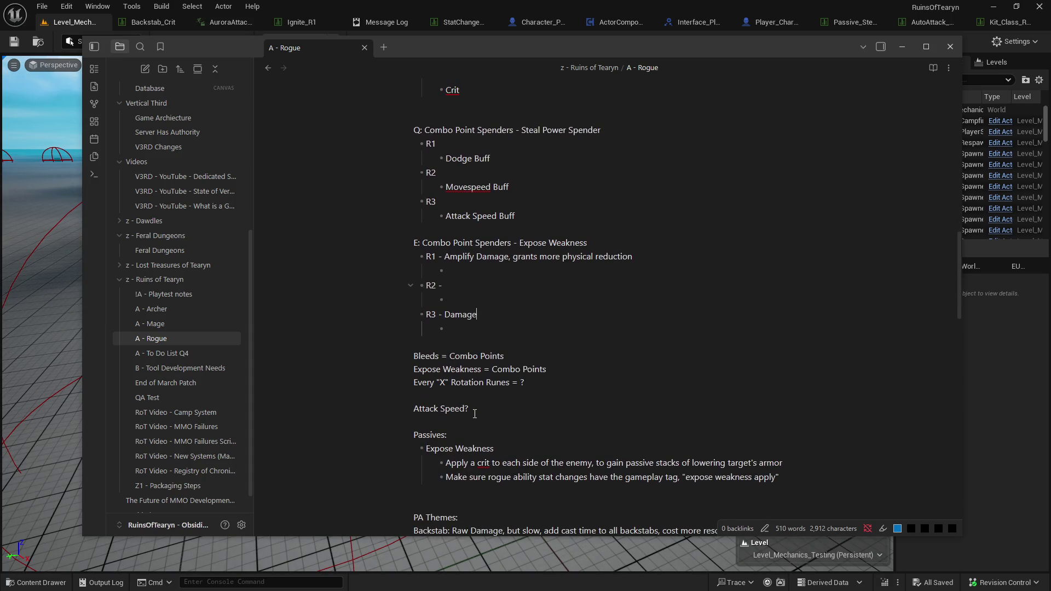
click(484, 284)
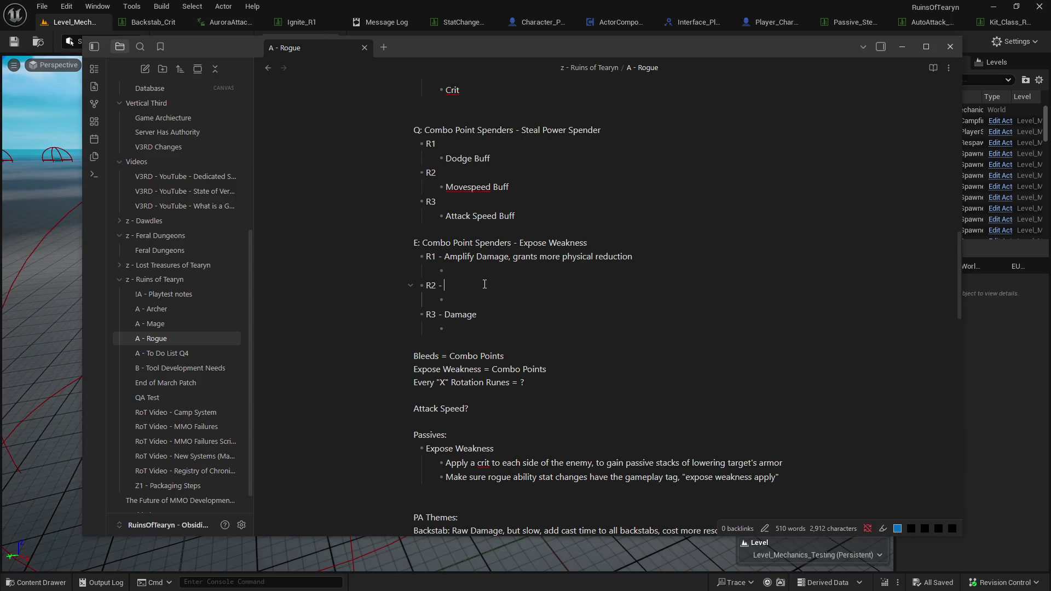
scroll(484, 284, up, 3)
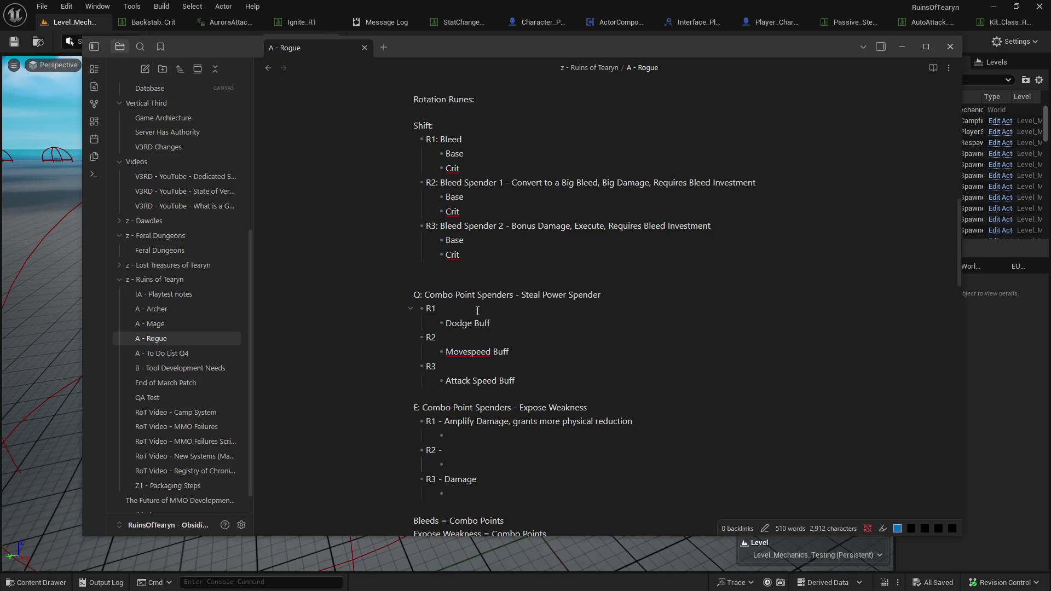
scroll(470, 323, down, 1)
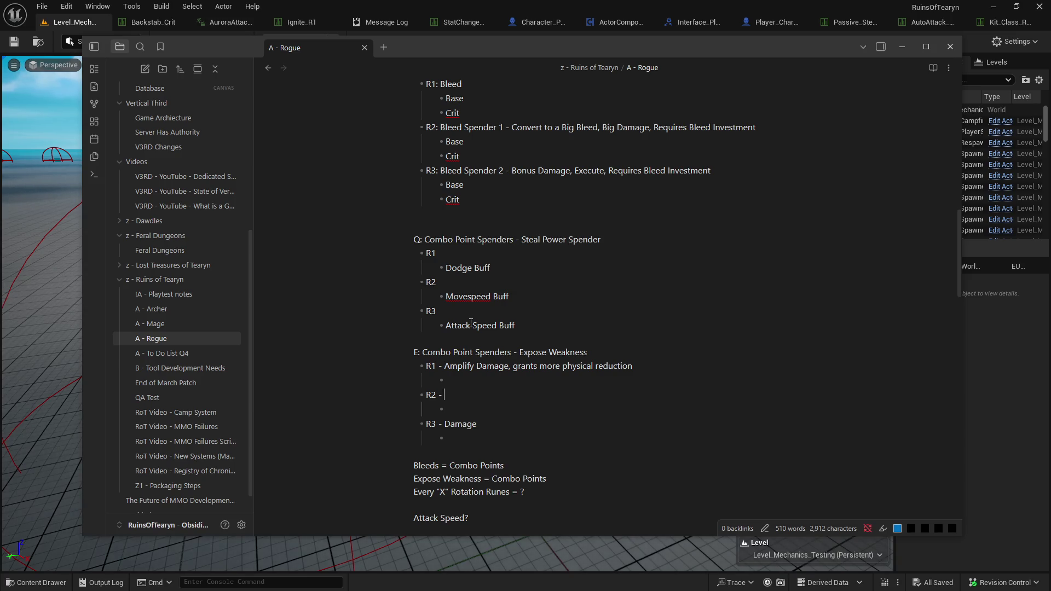
scroll(470, 323, down, 1)
click(507, 388)
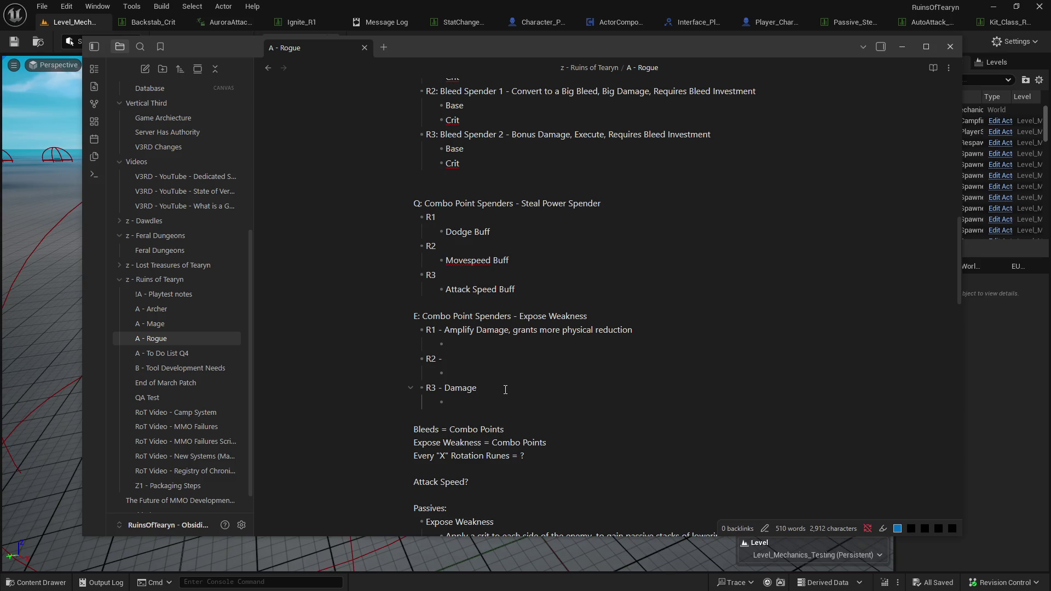
scroll(504, 390, up, 3)
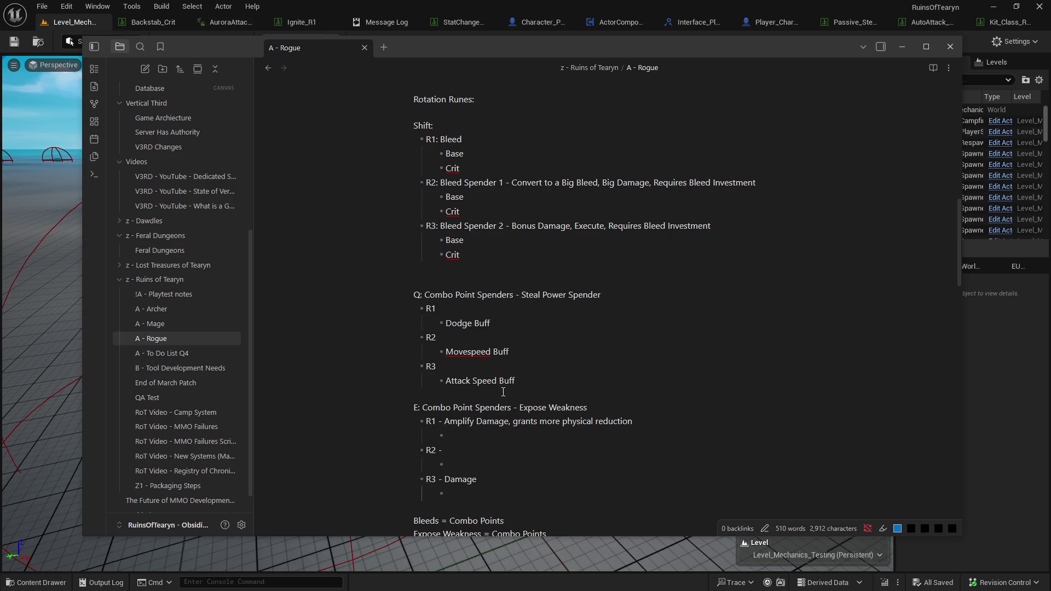
scroll(505, 392, down, 1)
scroll(502, 392, up, 2)
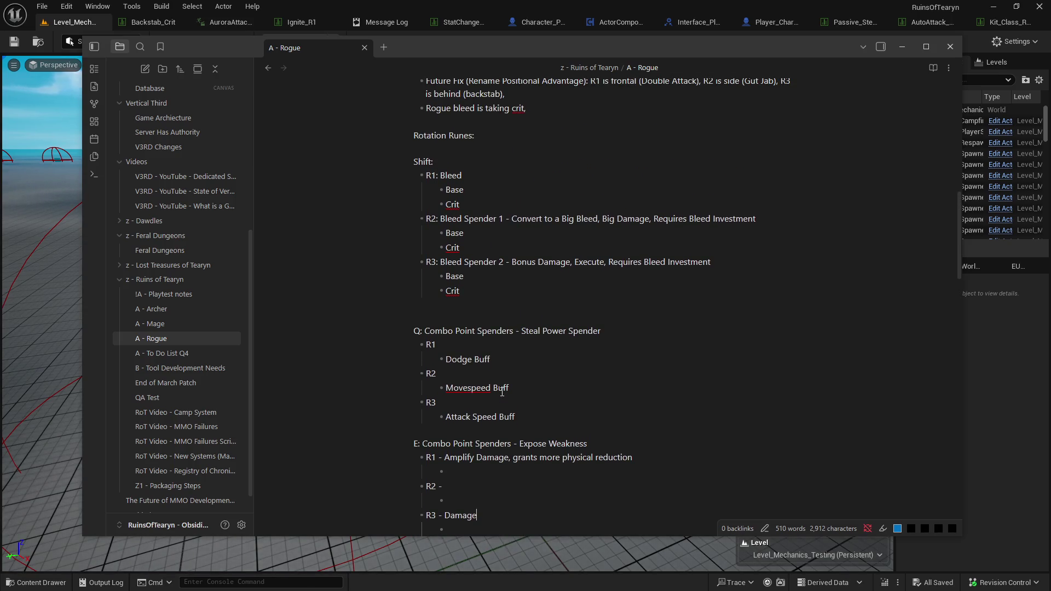
scroll(502, 392, down, 3)
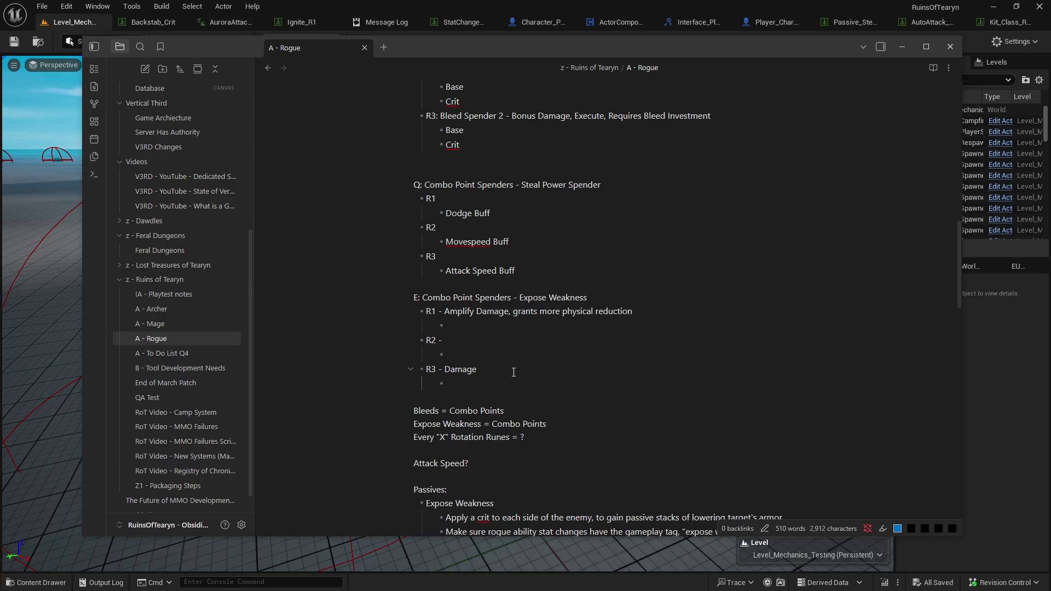
scroll(512, 378, down, 1)
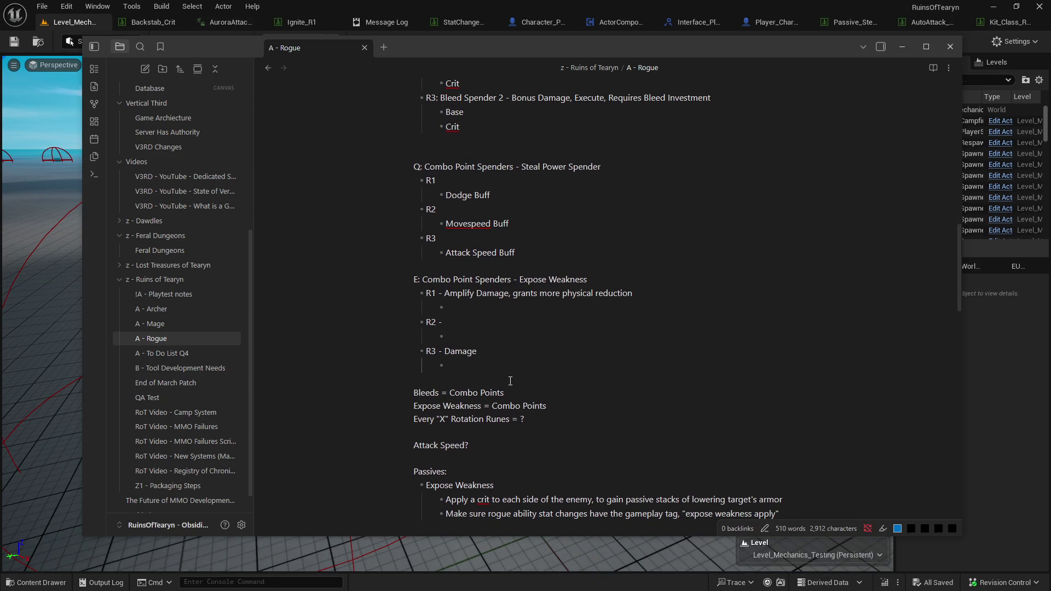
scroll(510, 380, down, 4)
scroll(496, 383, up, 2)
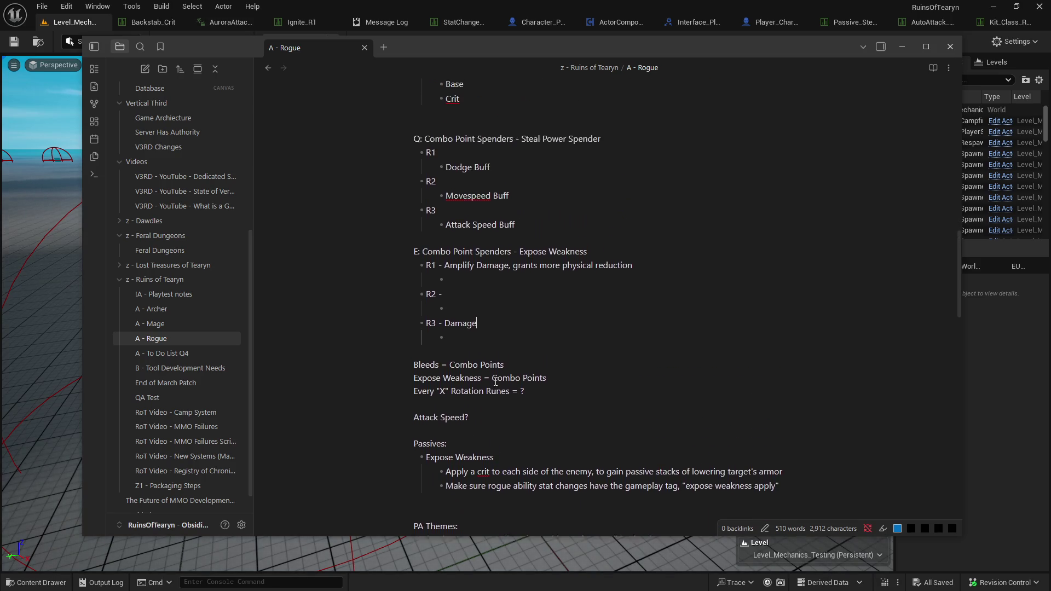
scroll(495, 383, up, 3)
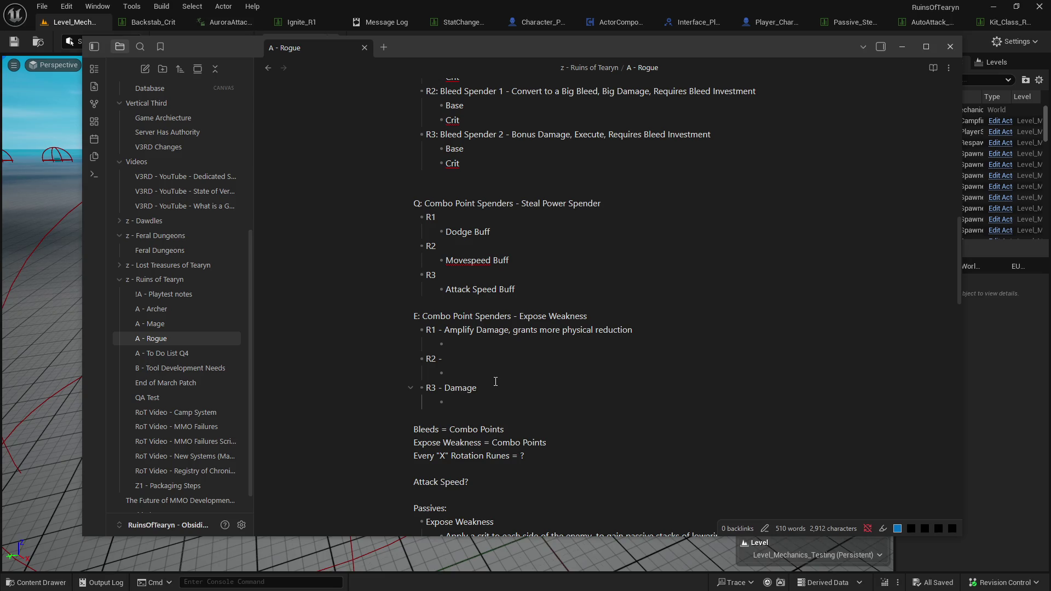
scroll(468, 382, up, 1)
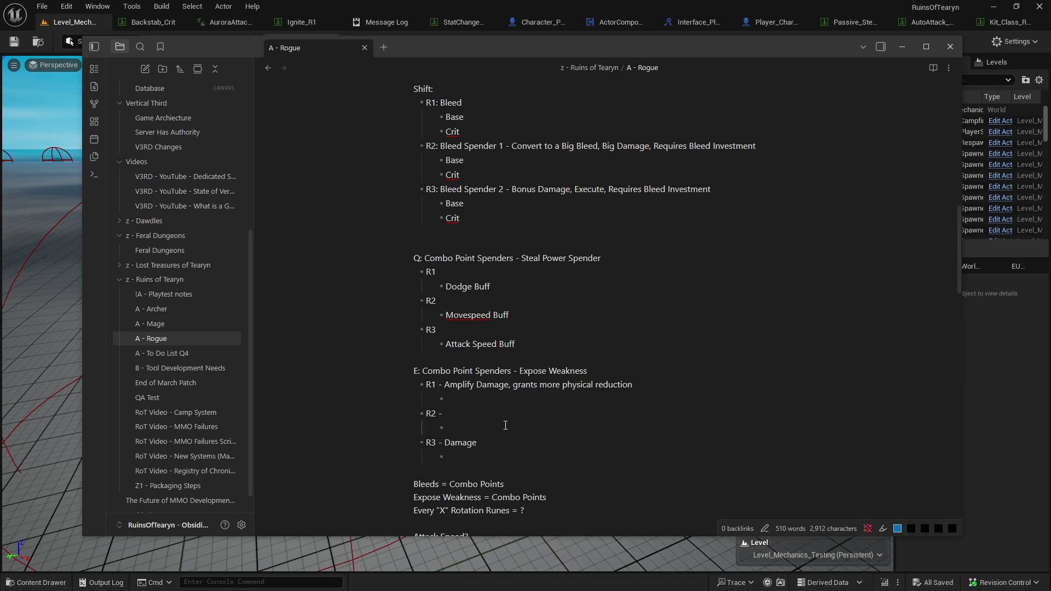
click(476, 413)
Enter 'Stagger' after 'R2 -' in the Expose Weakness spender list.
text(Stagger)
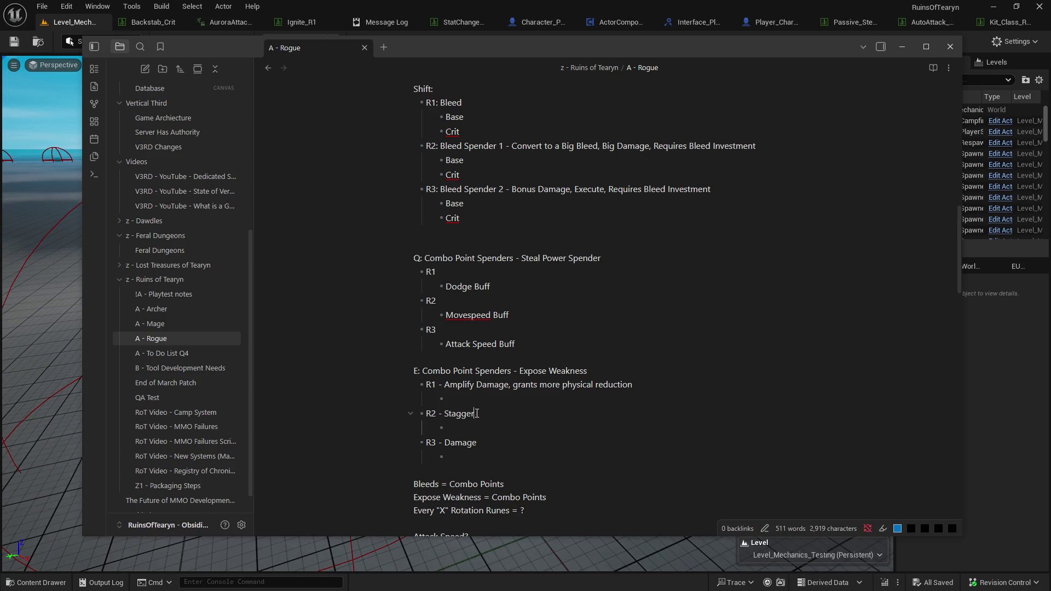
scroll(602, 438, down, 2)
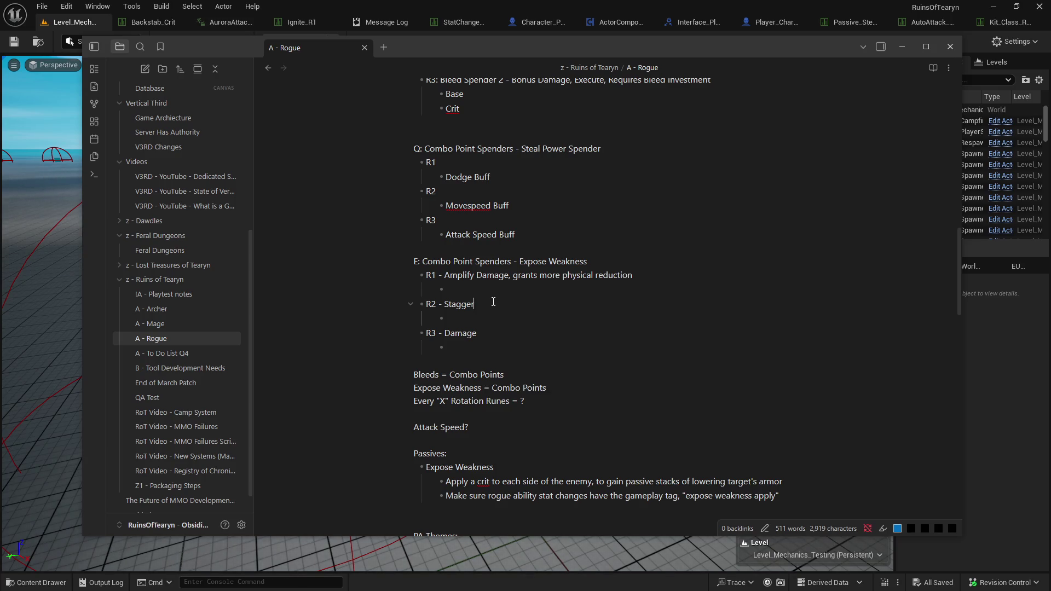
scroll(463, 309, down, 2)
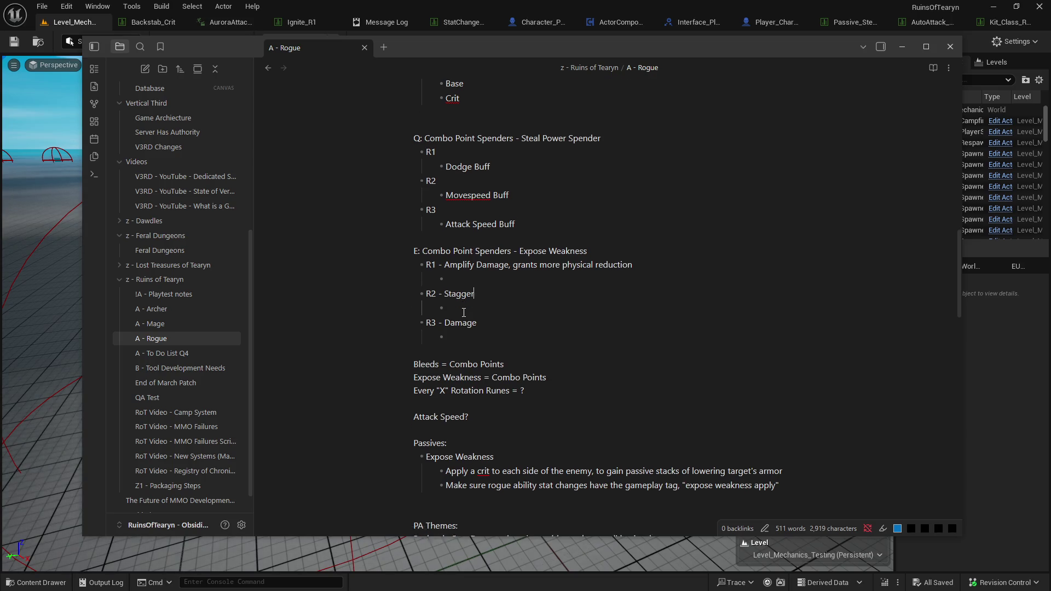
scroll(463, 313, down, 1)
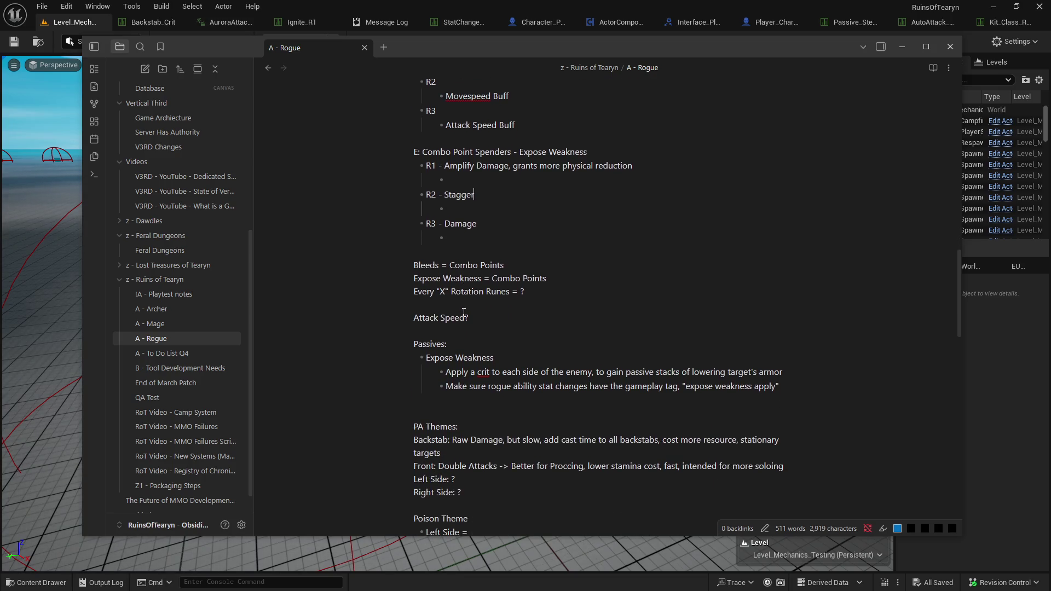
scroll(464, 313, down, 2)
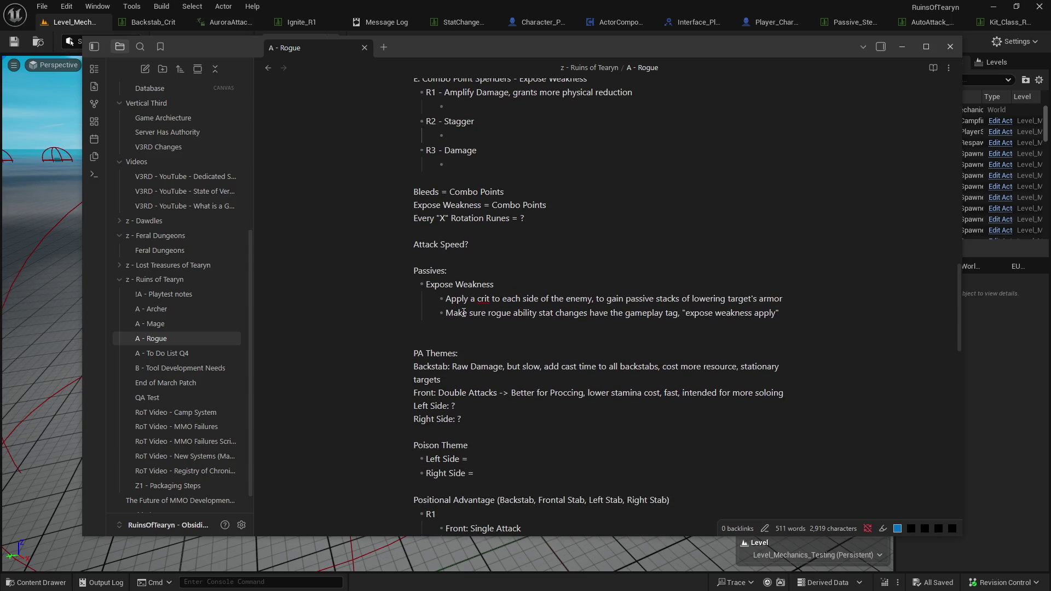
scroll(464, 312, up, 3)
scroll(464, 312, down, 5)
scroll(464, 313, down, 7)
scroll(463, 313, up, 4)
scroll(463, 313, up, 12)
drag(475, 359, 461, 295)
click(462, 294)
scroll(465, 307, up, 6)
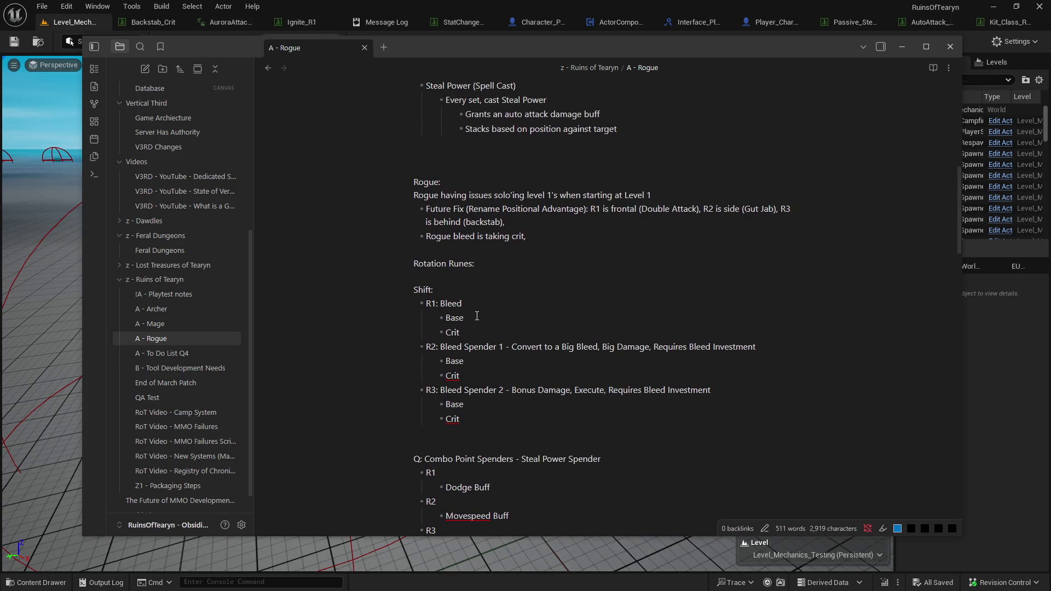
scroll(477, 315, down, 1)
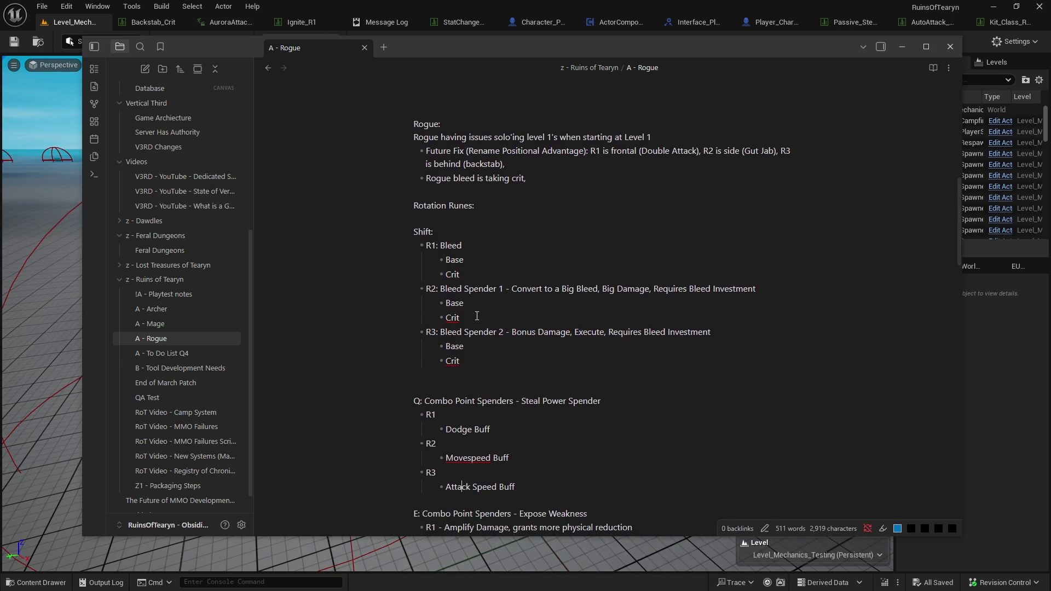
scroll(477, 316, down, 1)
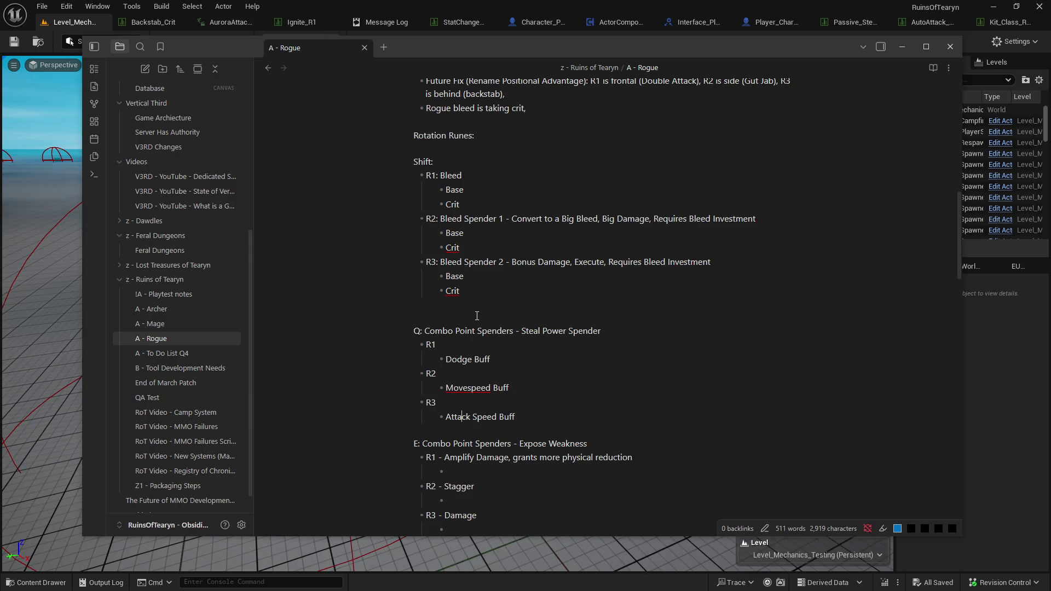
drag(524, 297, 422, 219)
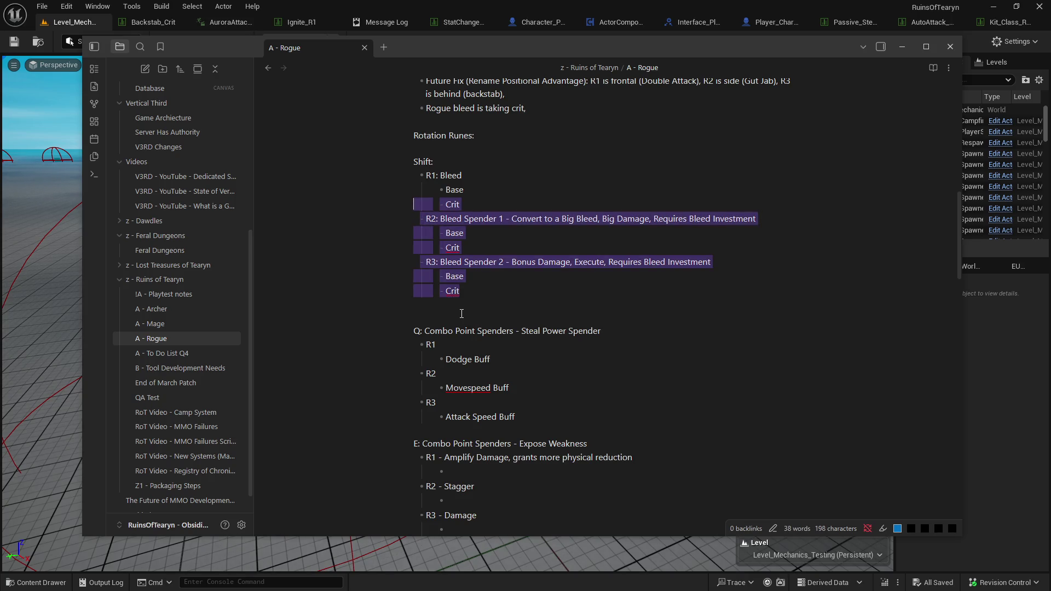
scroll(427, 246, down, 2)
drag(466, 326, 429, 273)
scroll(429, 274, down, 5)
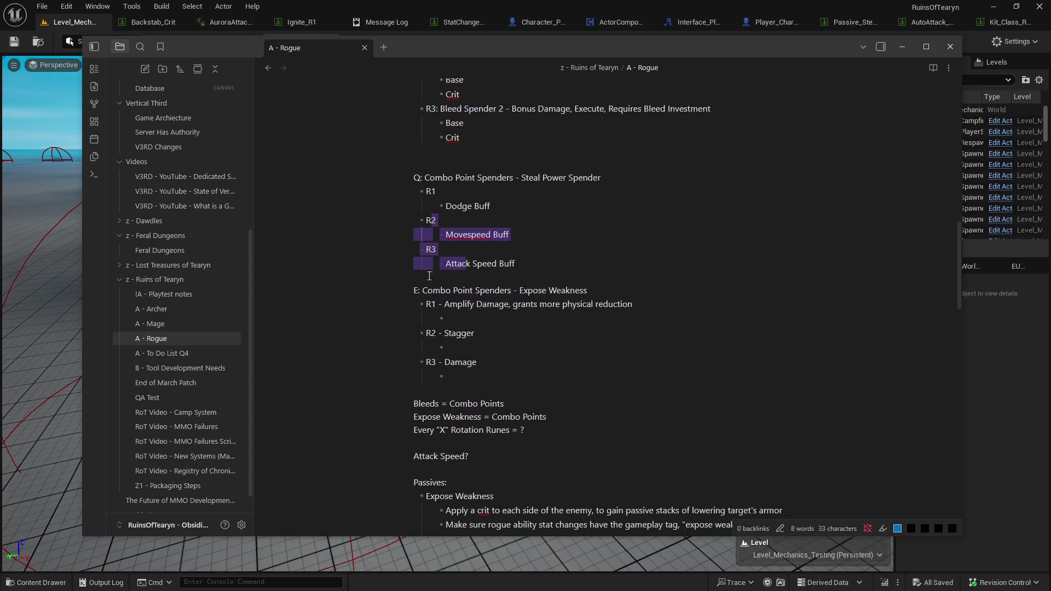
click(421, 284)
scroll(421, 285, down, 4)
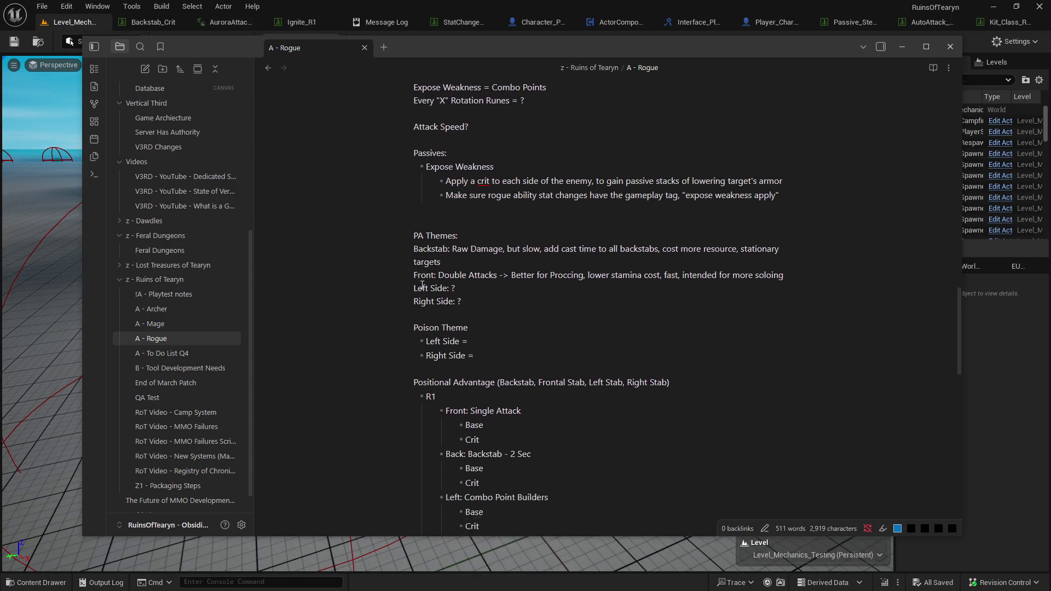
scroll(421, 285, down, 1)
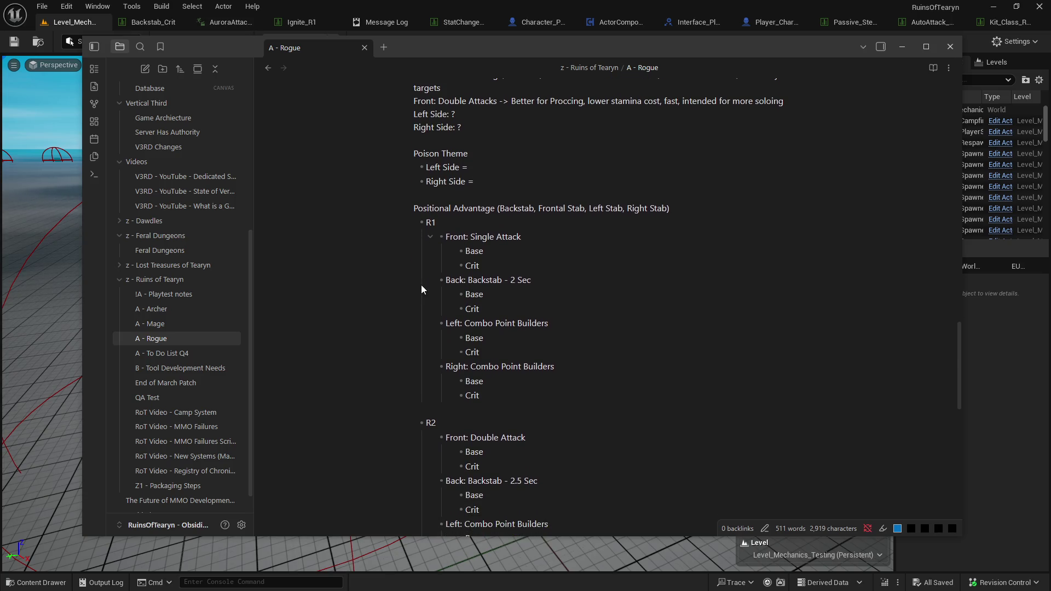
scroll(422, 285, up, 1)
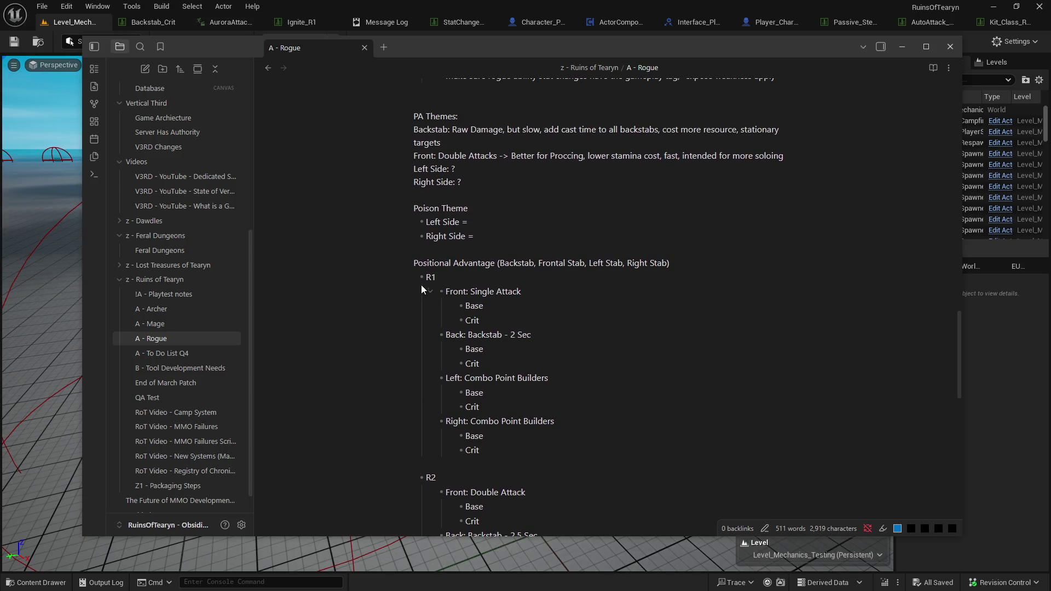
scroll(421, 285, down, 5)
scroll(421, 285, up, 3)
scroll(421, 285, up, 4)
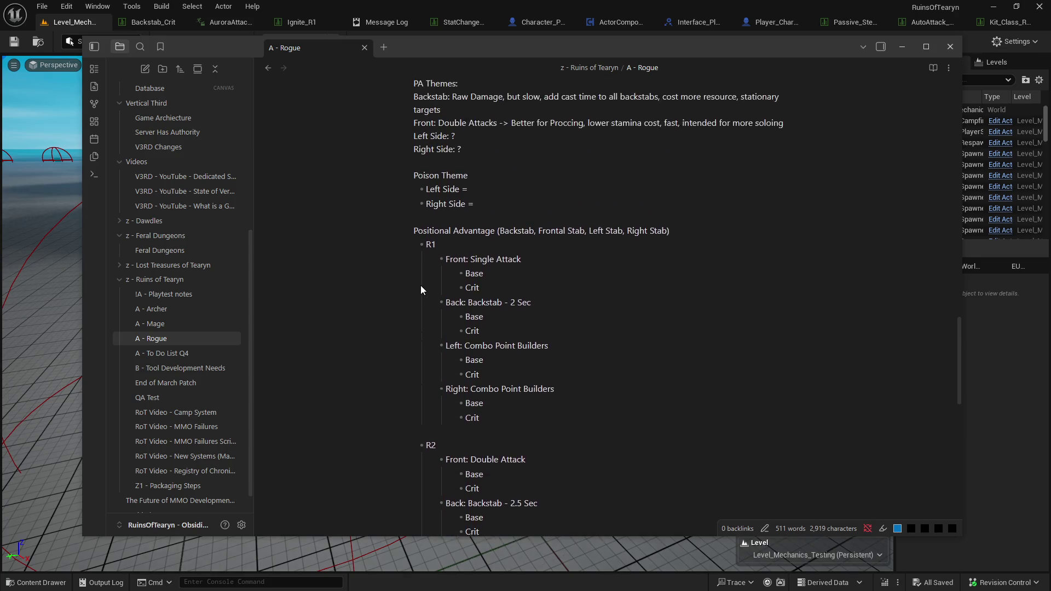
scroll(421, 285, up, 2)
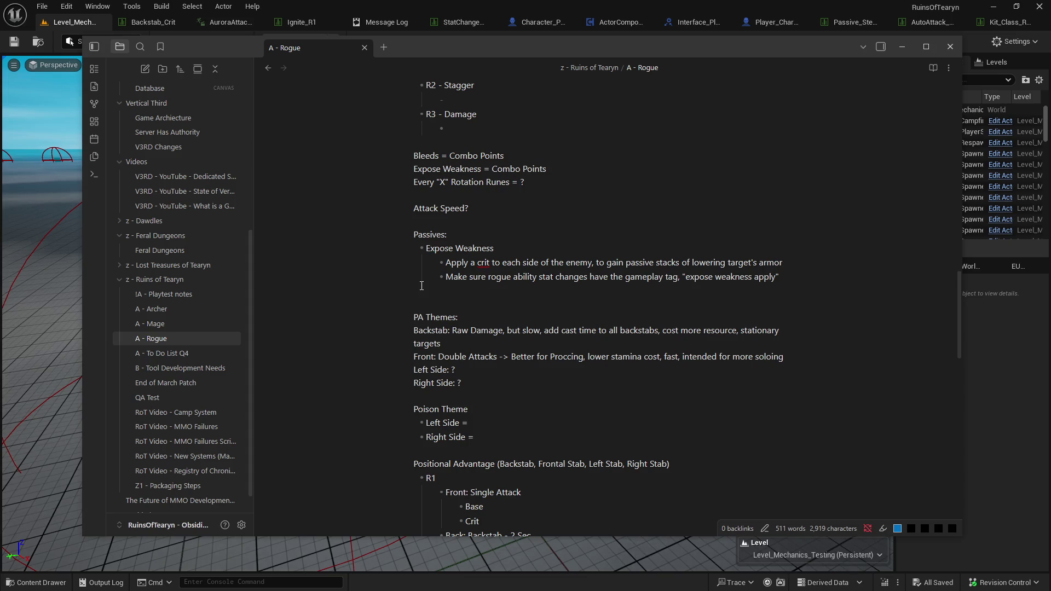
scroll(421, 285, down, 1)
scroll(421, 285, up, 3)
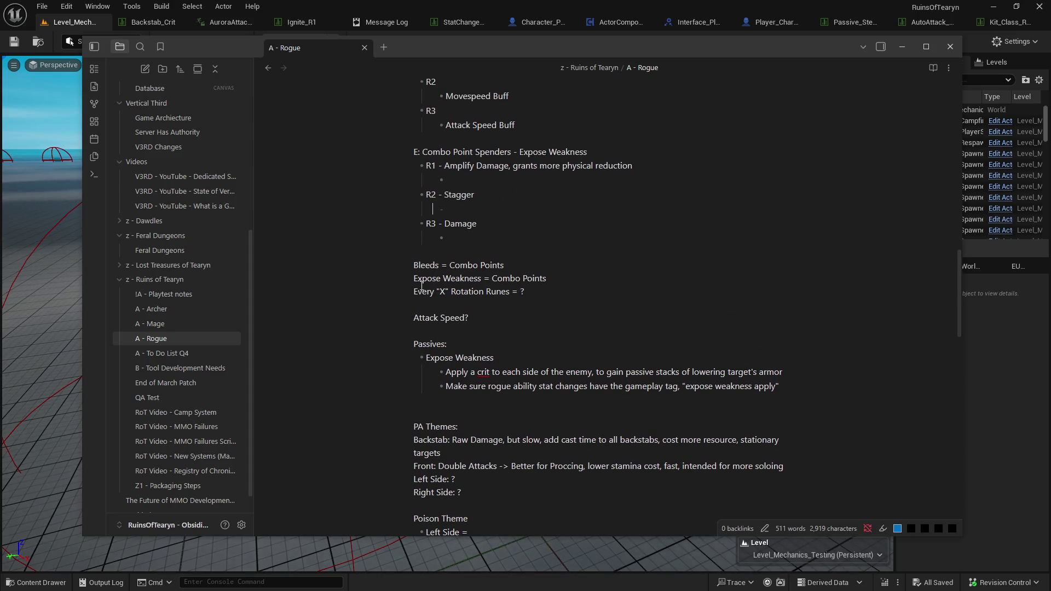
scroll(422, 286, down, 1)
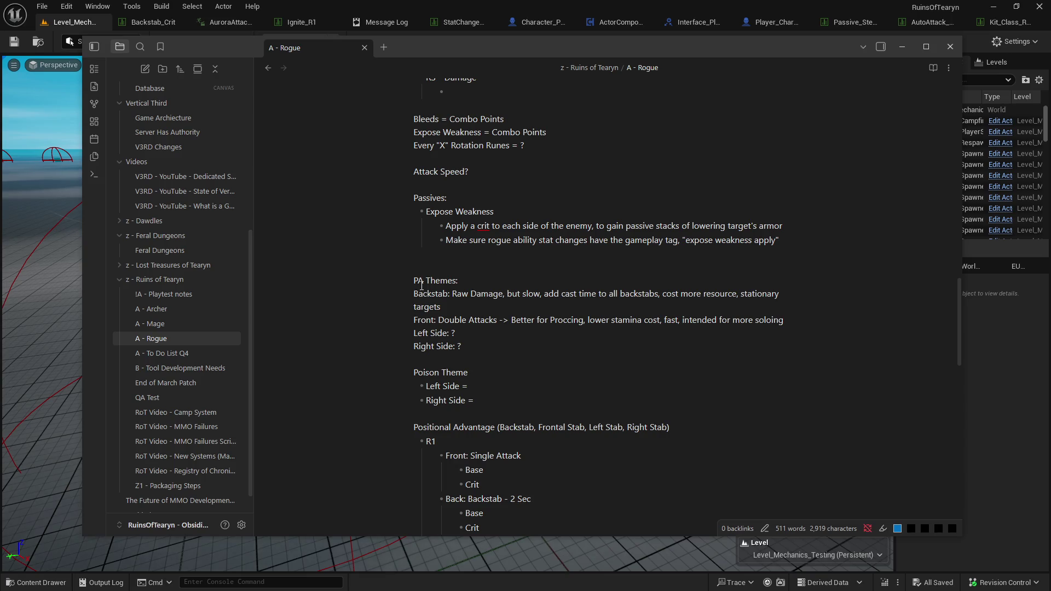
scroll(421, 285, down, 3)
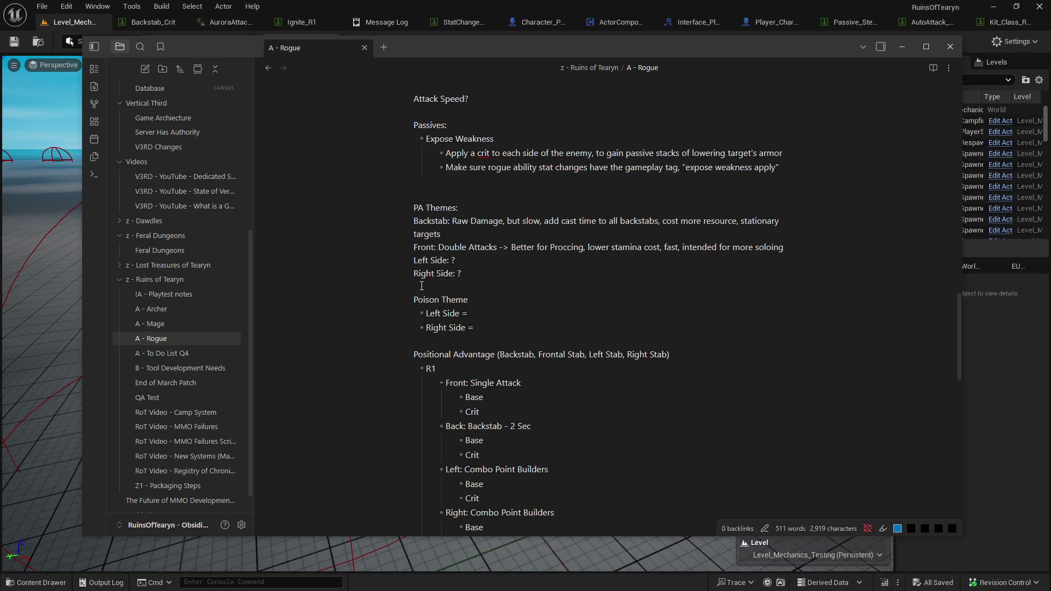
scroll(421, 285, down, 2)
scroll(421, 285, down, 2)
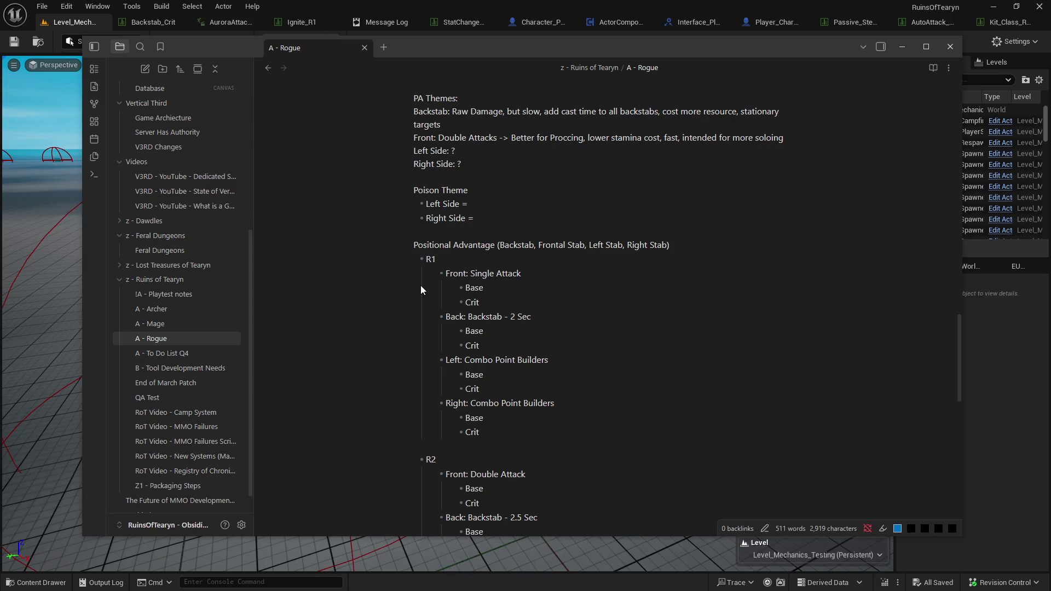
scroll(421, 286, down, 2)
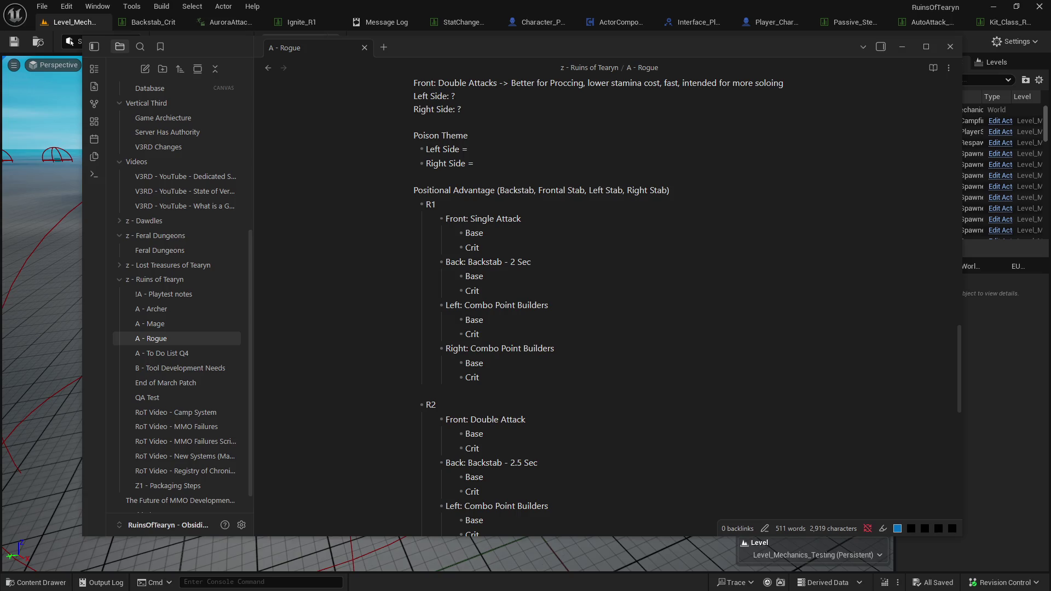
click(495, 343)
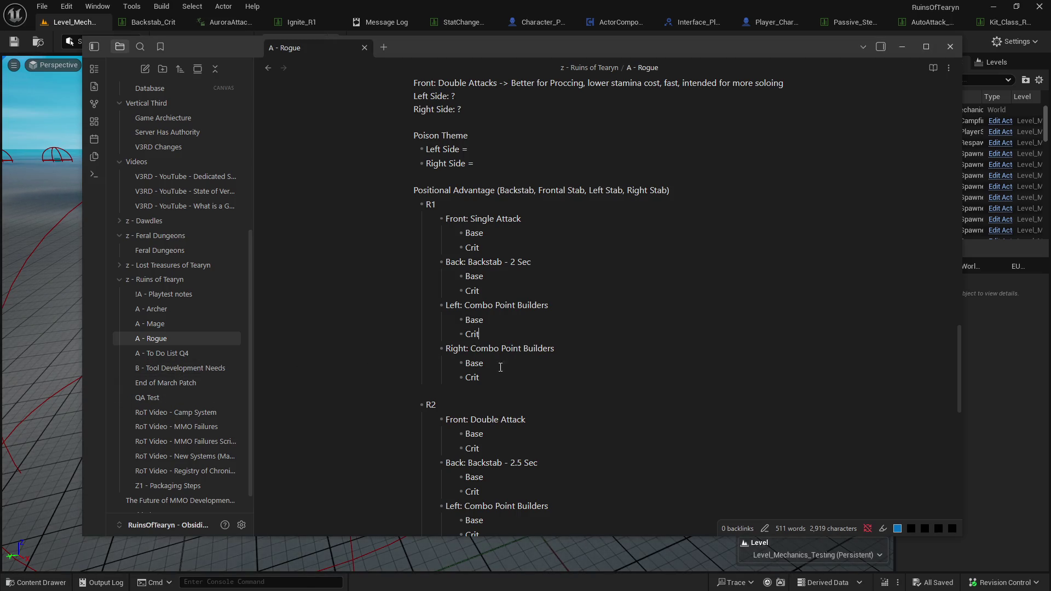
scroll(482, 406, down, 2)
scroll(482, 406, up, 3)
scroll(481, 402, down, 1)
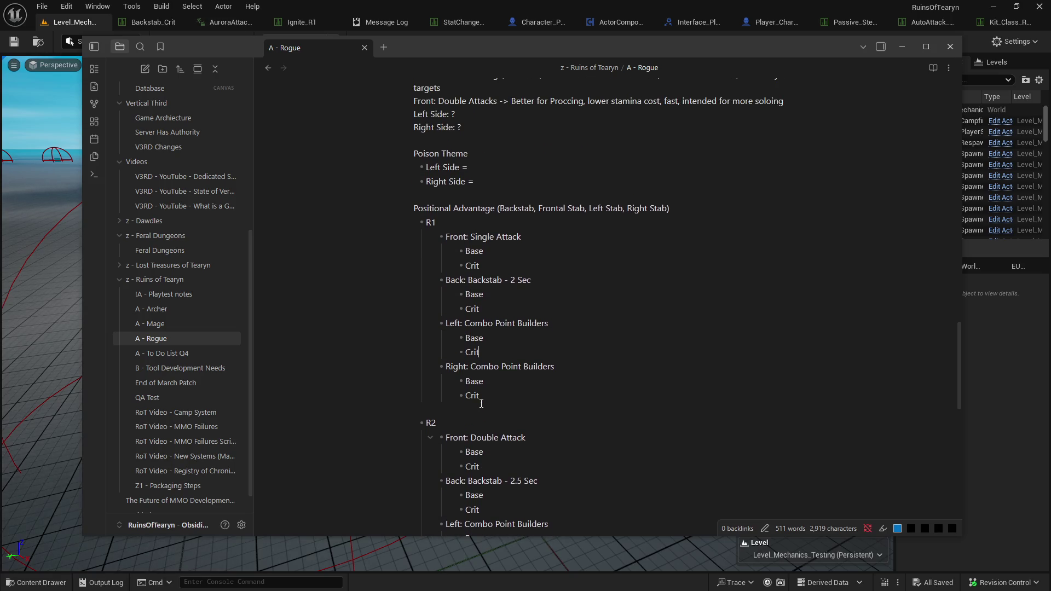
scroll(480, 401, up, 3)
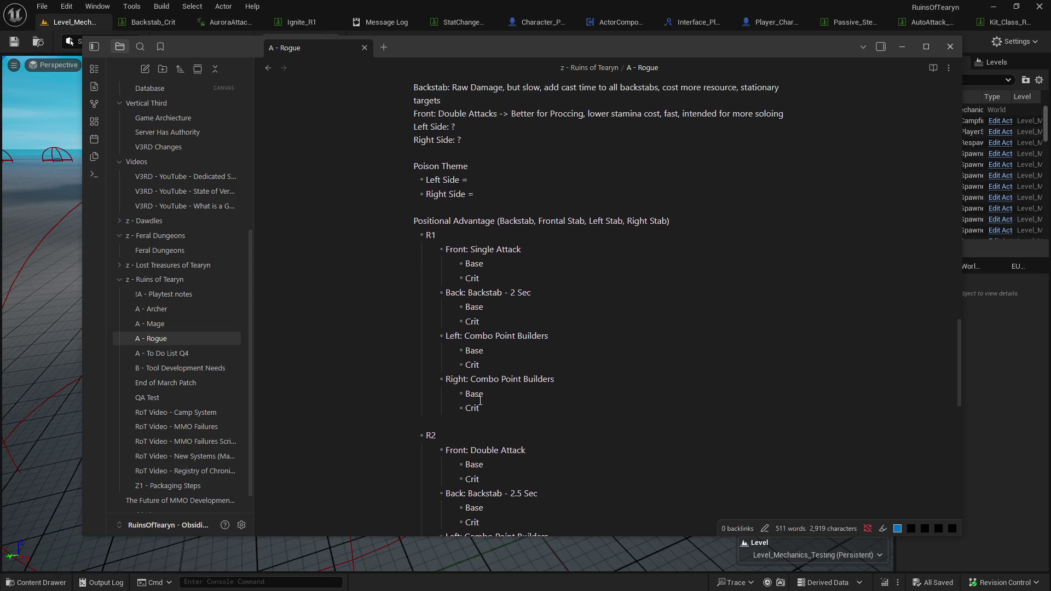
scroll(480, 401, up, 2)
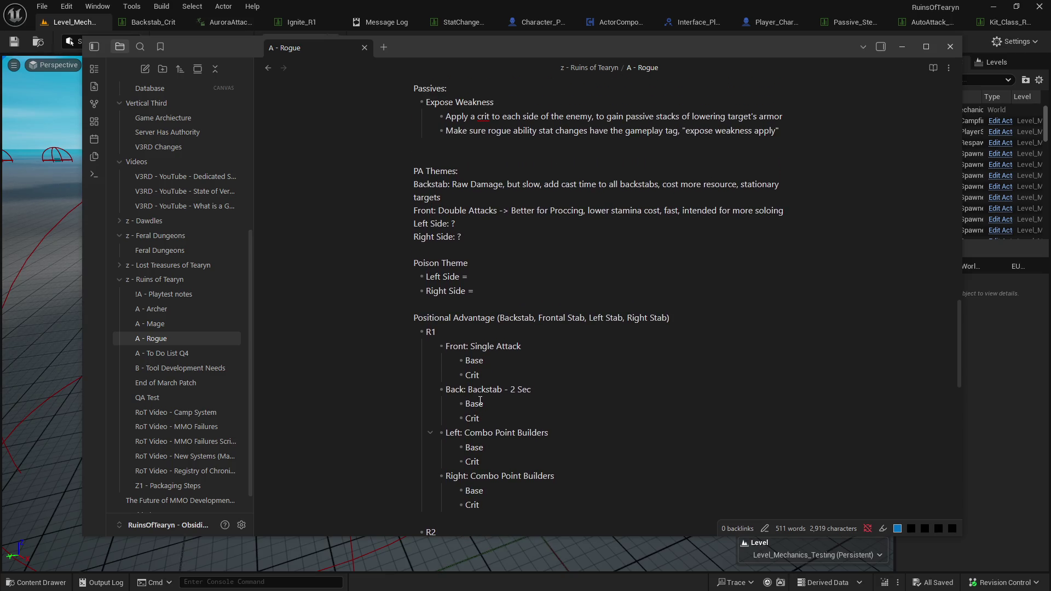
scroll(480, 400, up, 1)
scroll(479, 400, down, 3)
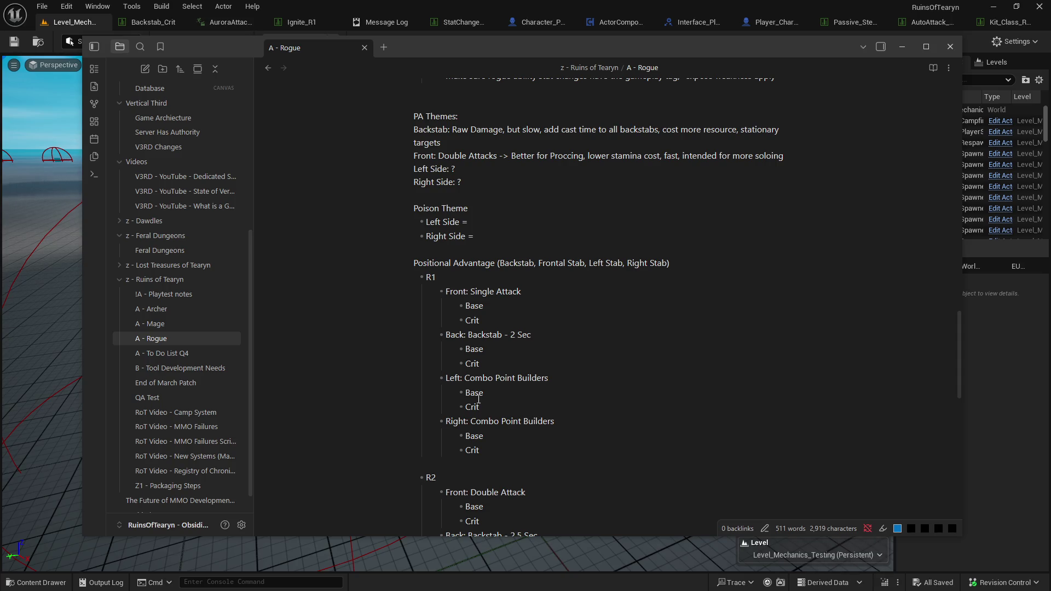
scroll(478, 400, up, 2)
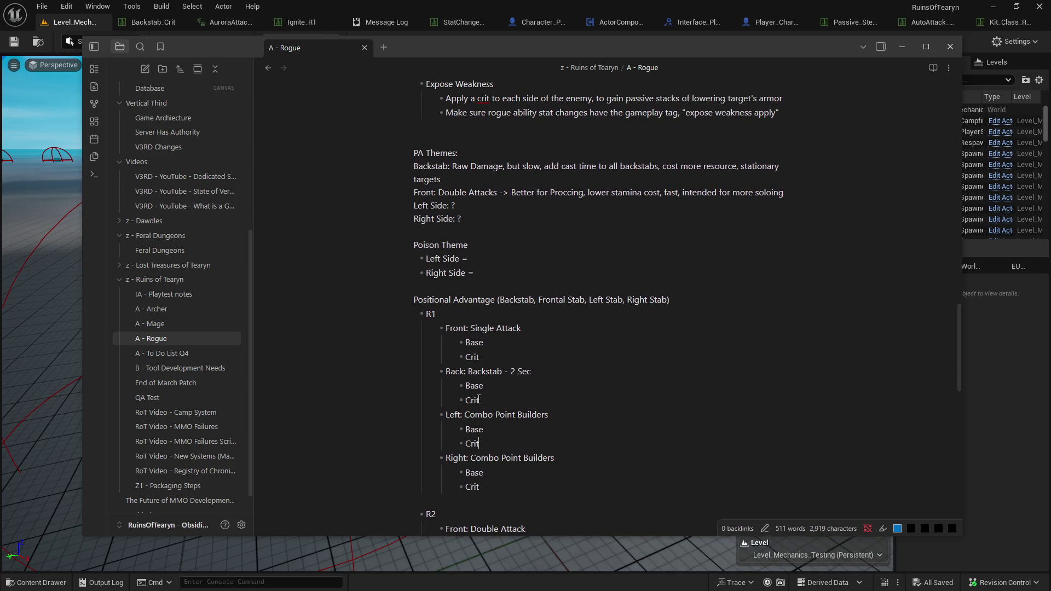
scroll(477, 397, down, 3)
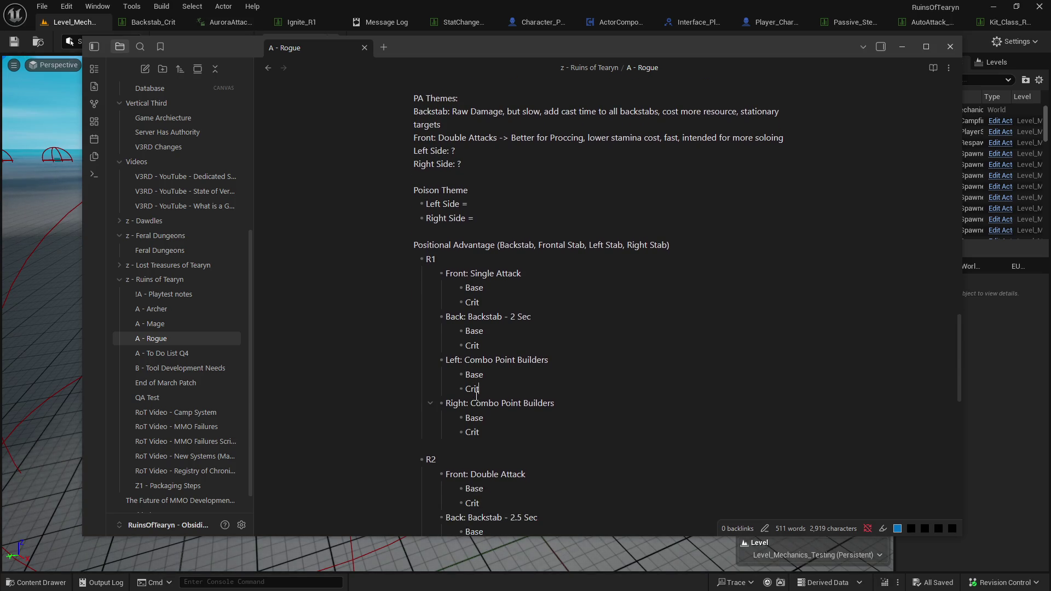
scroll(477, 396, down, 2)
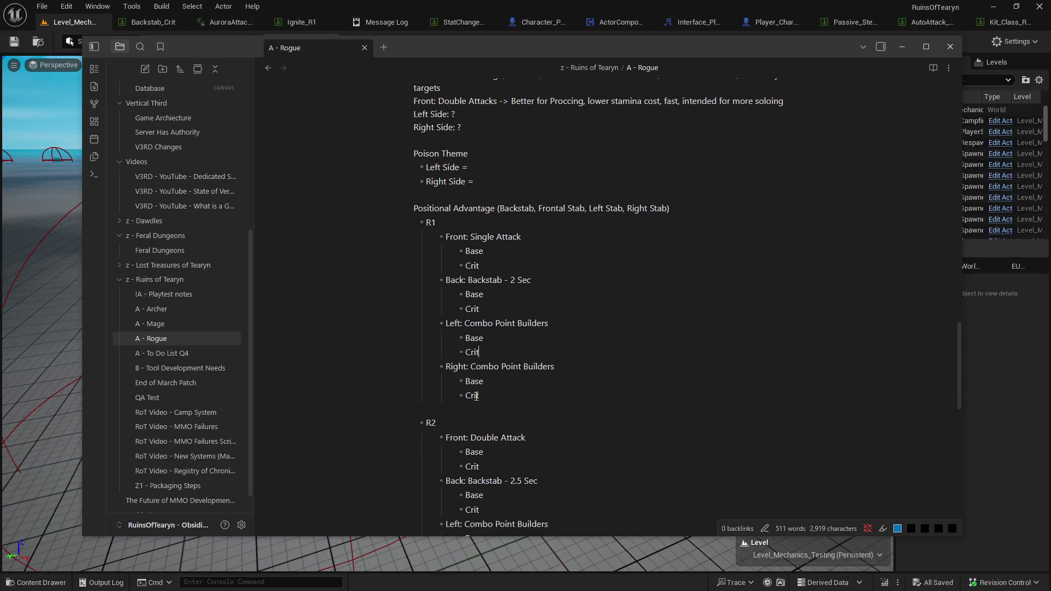
scroll(476, 396, up, 2)
scroll(477, 397, down, 2)
scroll(476, 396, up, 2)
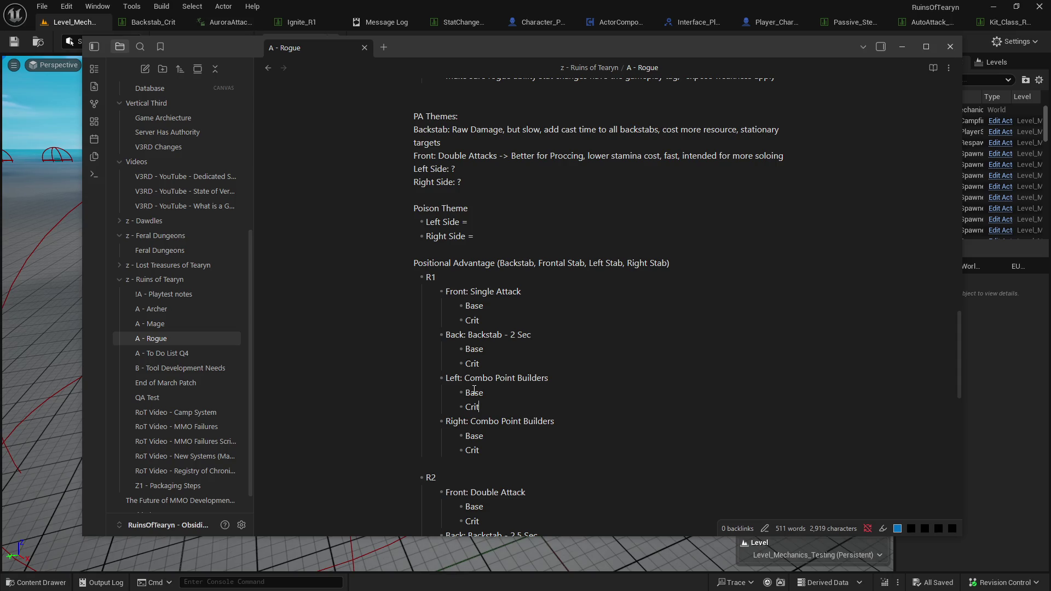
scroll(474, 390, down, 1)
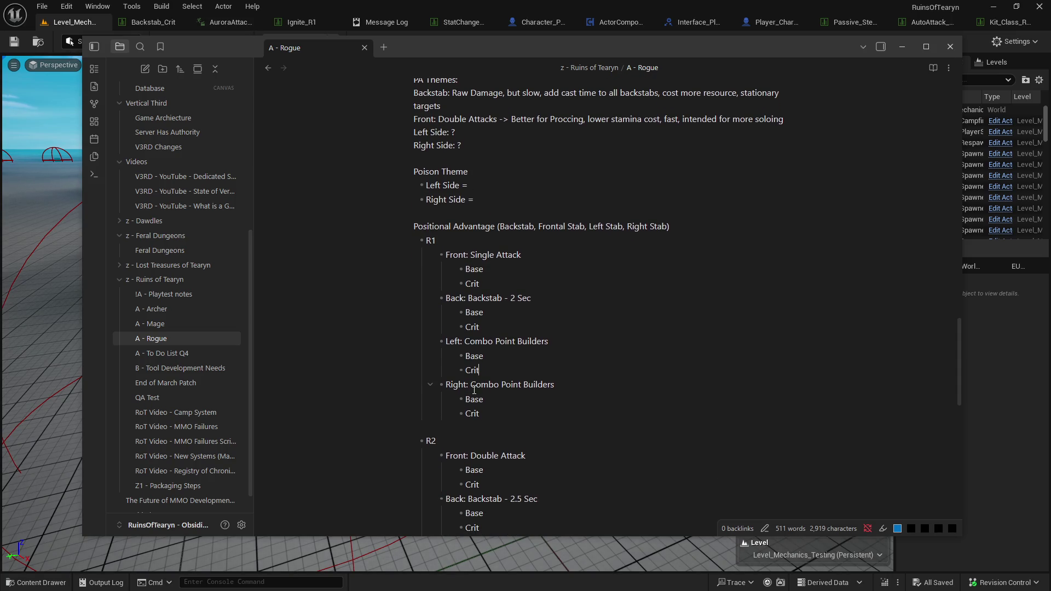
scroll(474, 390, up, 1)
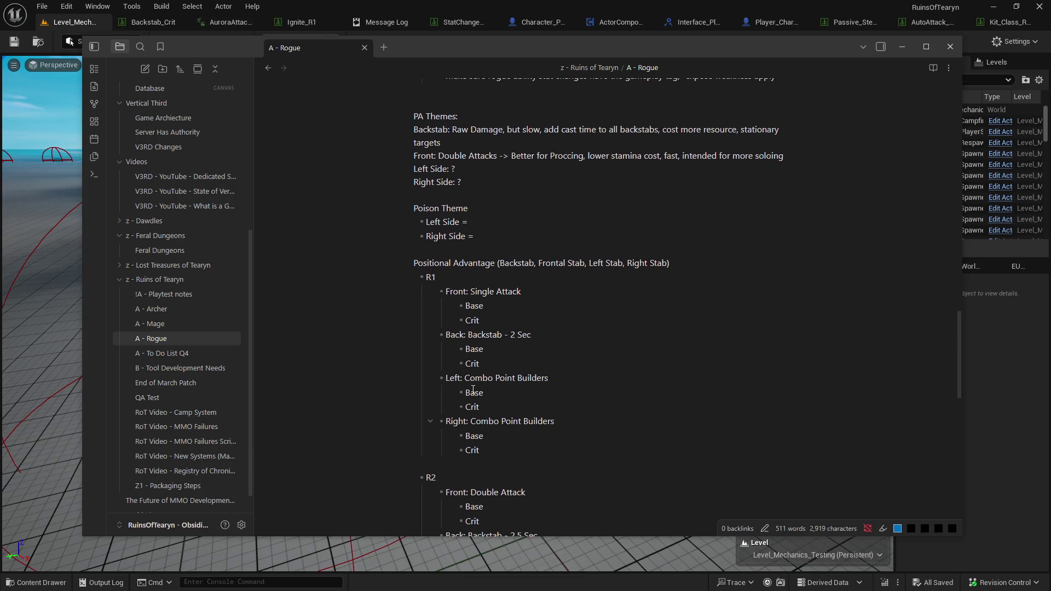
scroll(474, 390, down, 2)
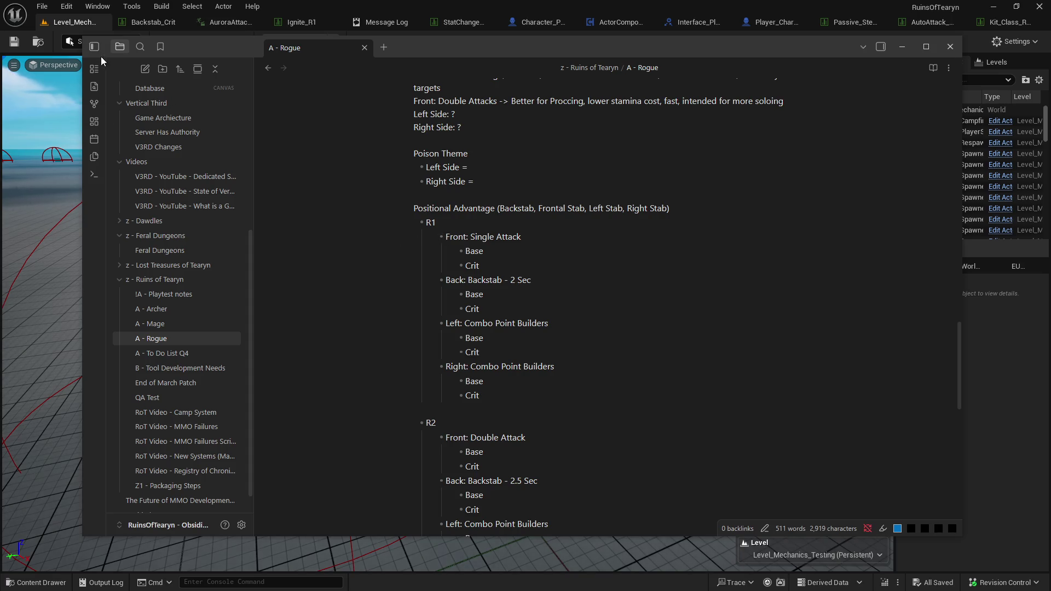
click(86, 30)
Launch a play preview and run the Rogue across the arena to the target dummies.
click(270, 45)
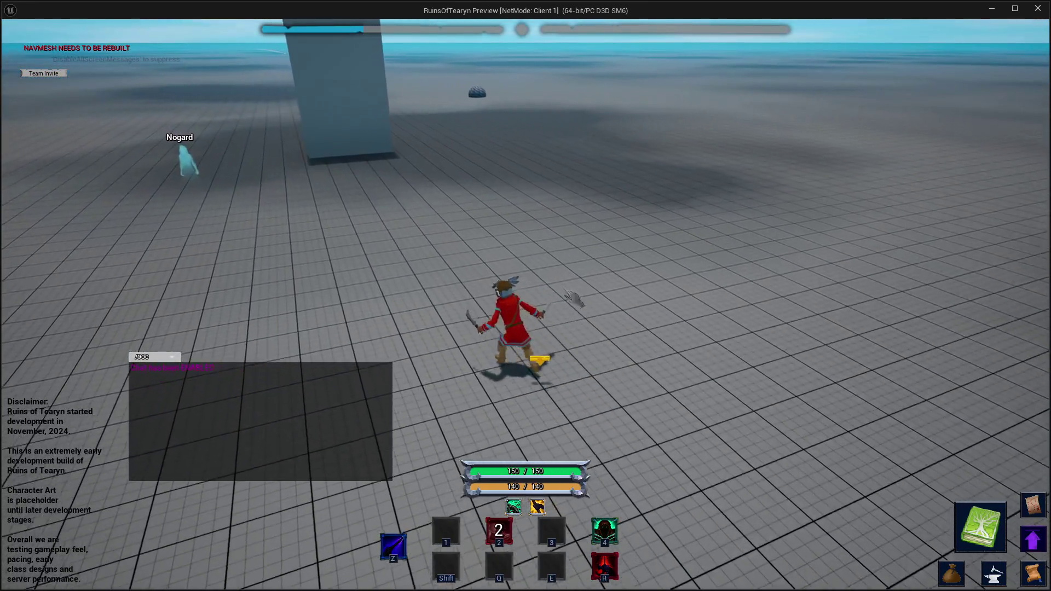
key(d)
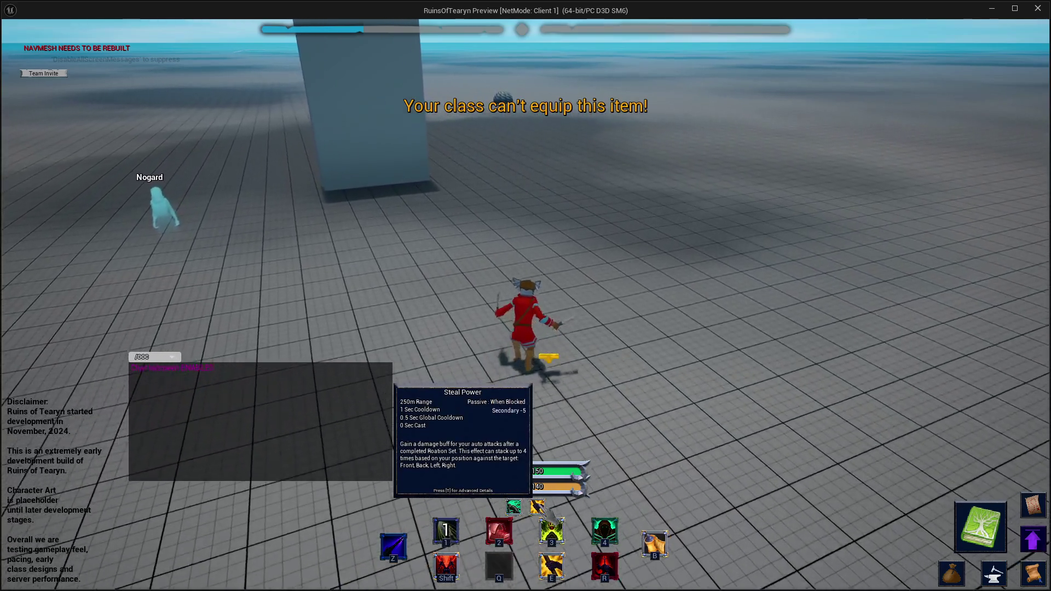
key(a)
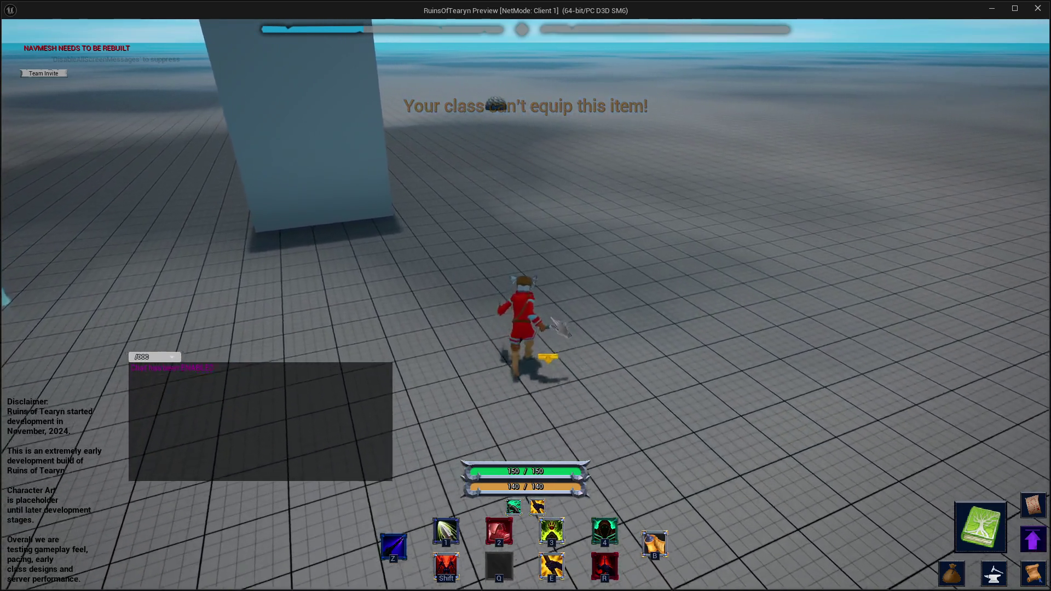
key(w)
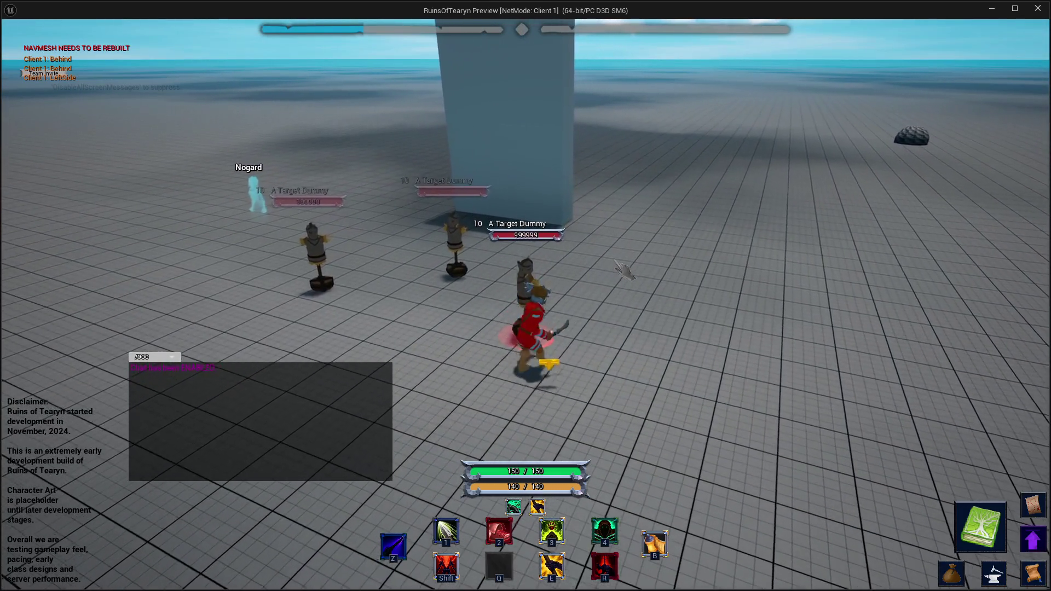
Attack the dummies from several sides with basic attacks and ability 1, then stop the preview.
drag(618, 271, 470, 271)
key(a)
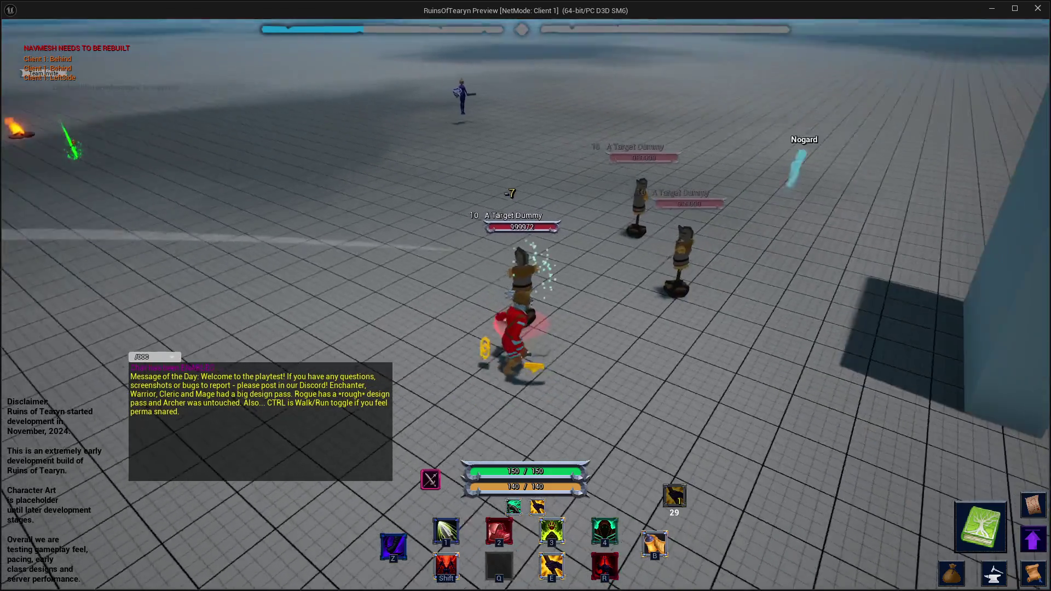
drag(618, 328, 775, 328)
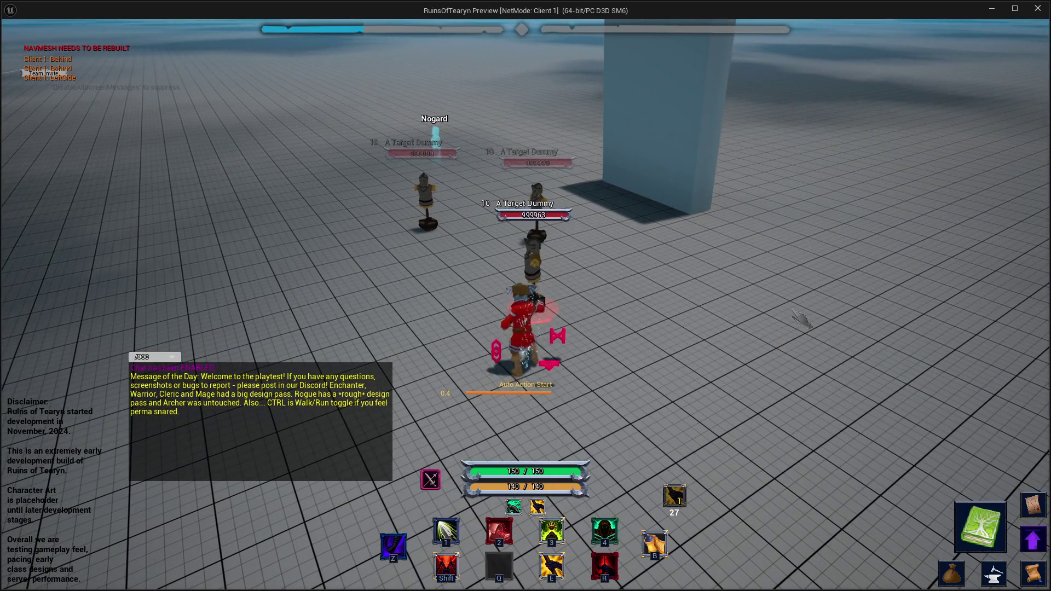
mouse_move(774, 328)
mouse_down()
mouse_move(602, 329)
mouse_move(711, 339)
mouse_up()
key(a)
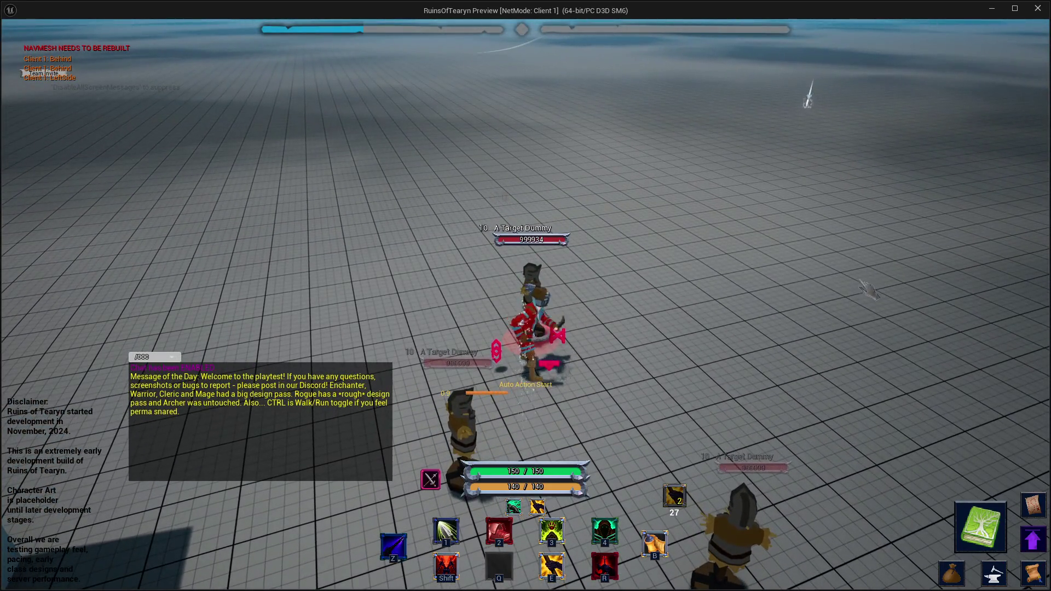
drag(711, 339, 547, 340)
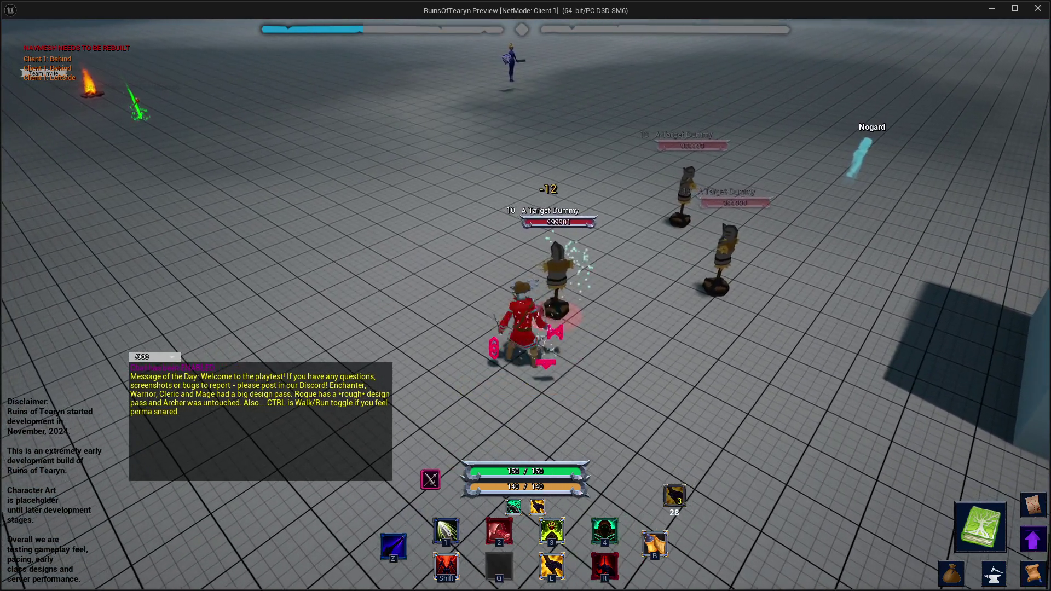
key(1)
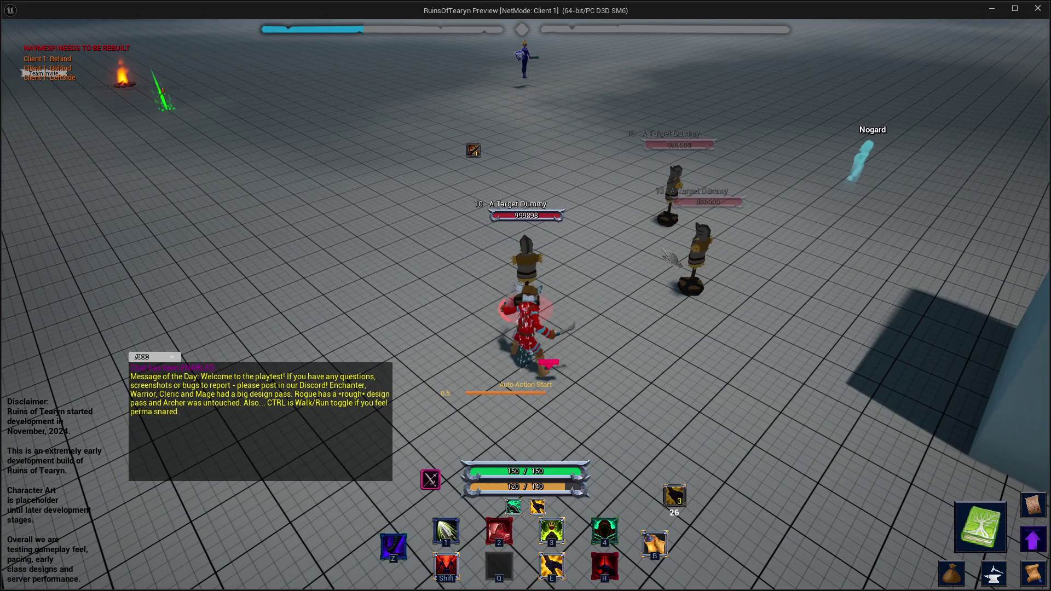
key(1)
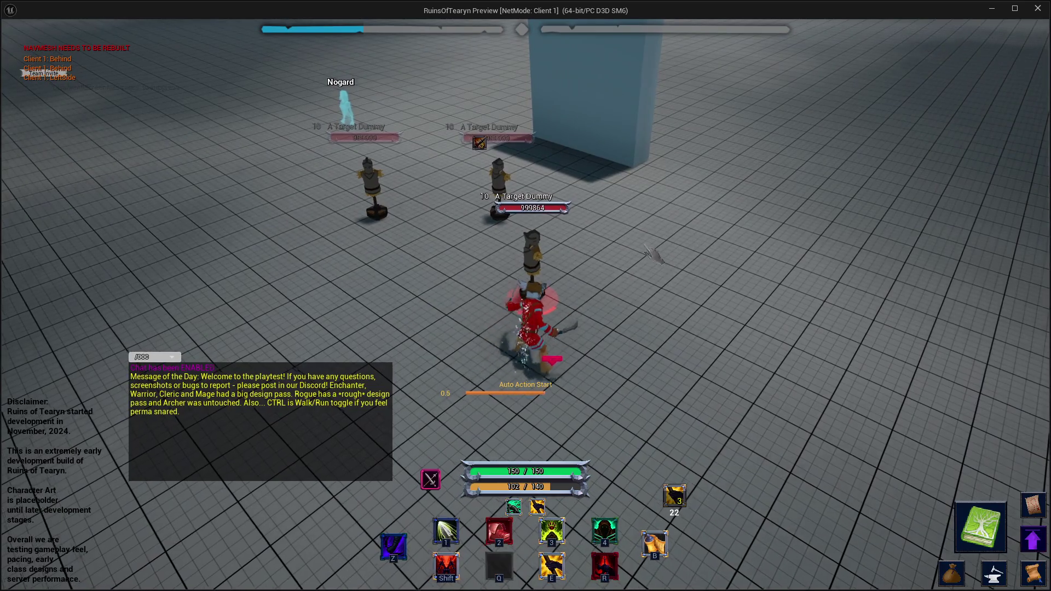
key(a)
key(d)
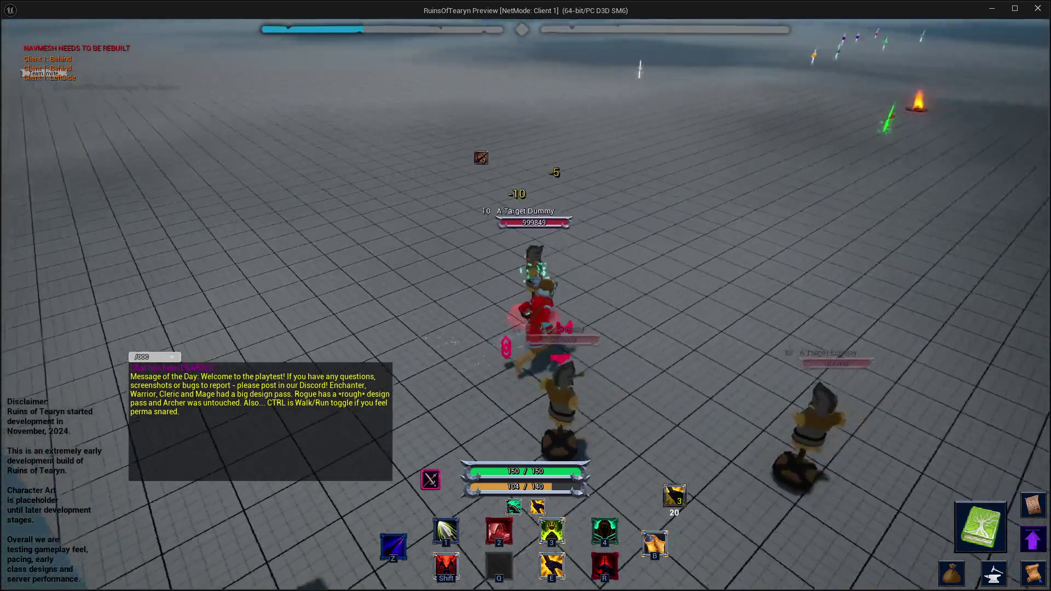
key(a)
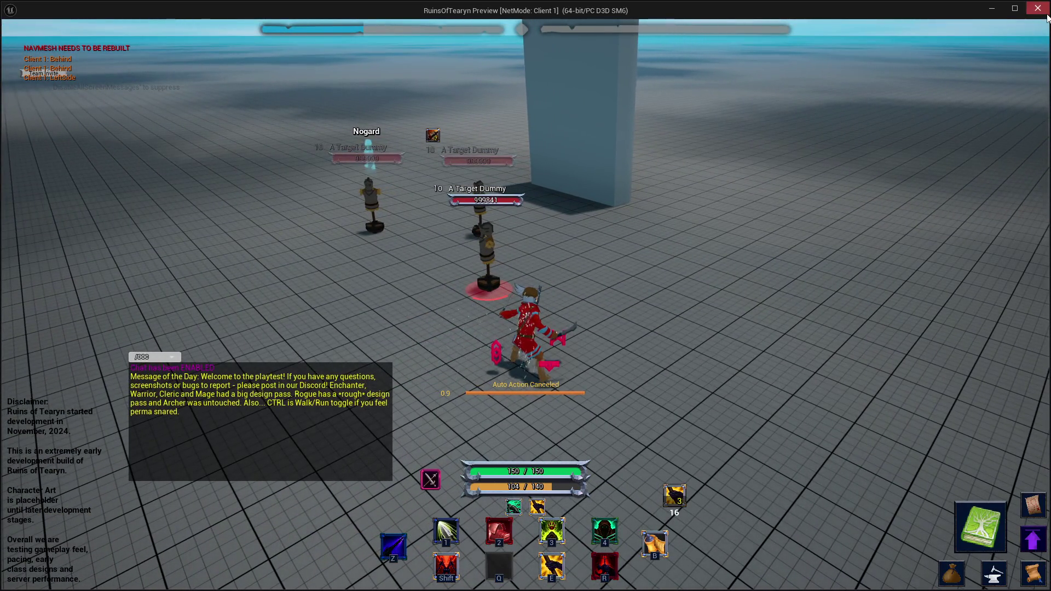
key(Escape)
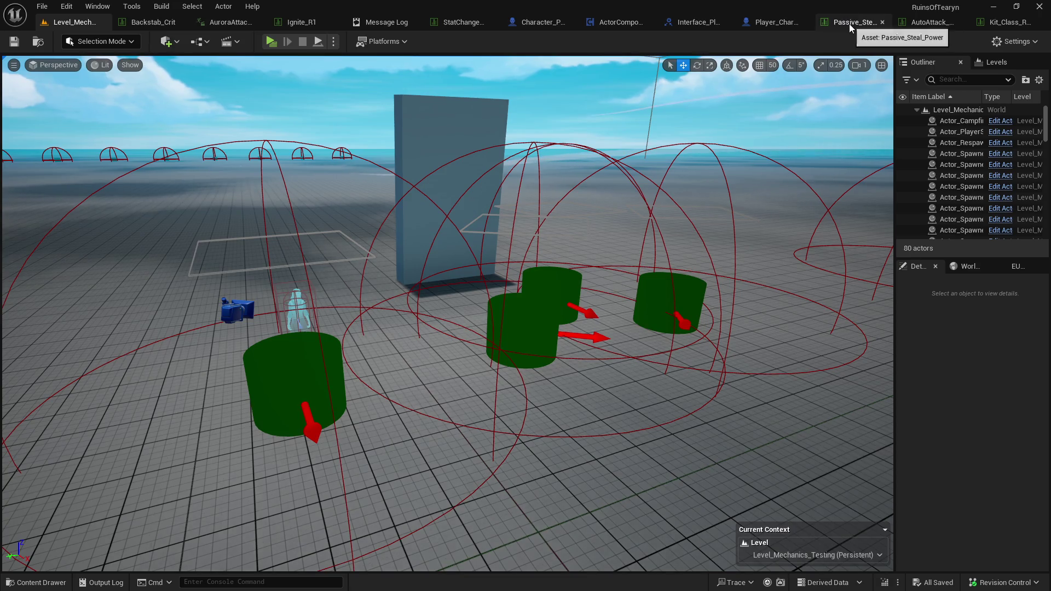
Check the Passive_Steal_Power and Kit_Class data tables, then return to the A - Rogue note.
click(849, 24)
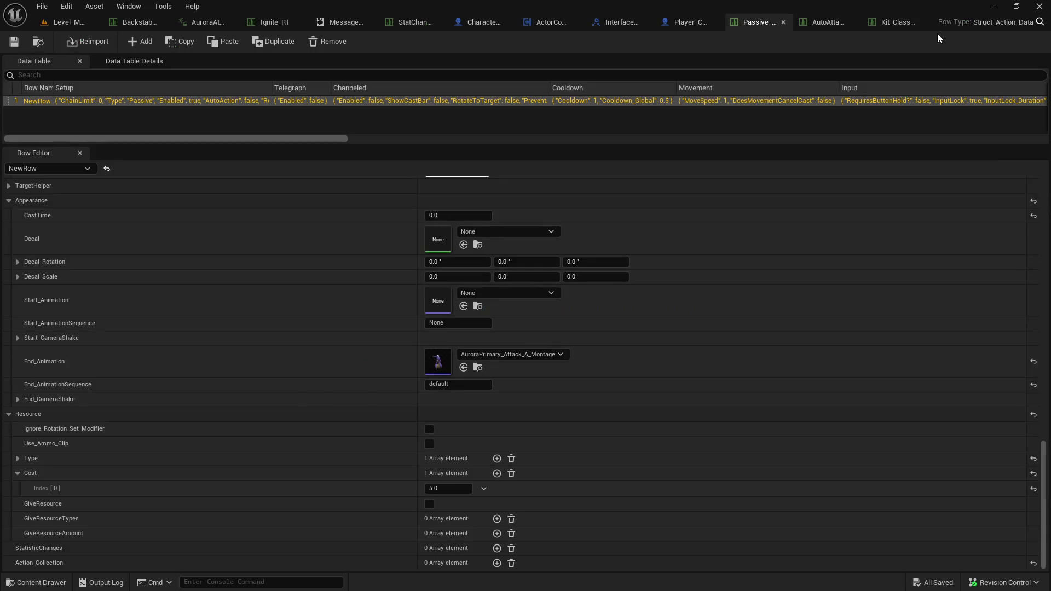
click(886, 26)
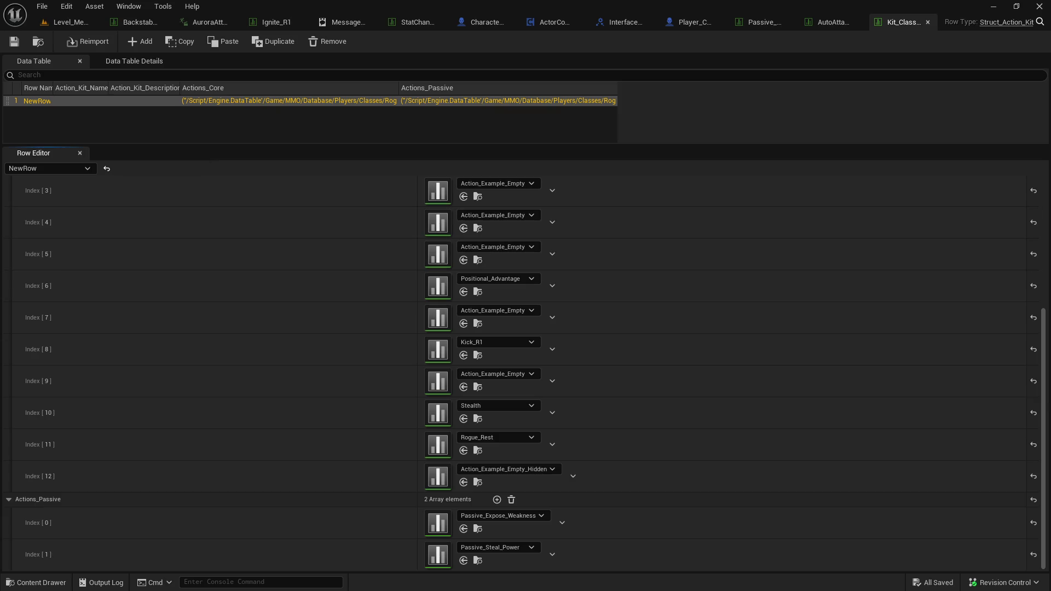
key(alt+Tab)
scroll(475, 392, down, 3)
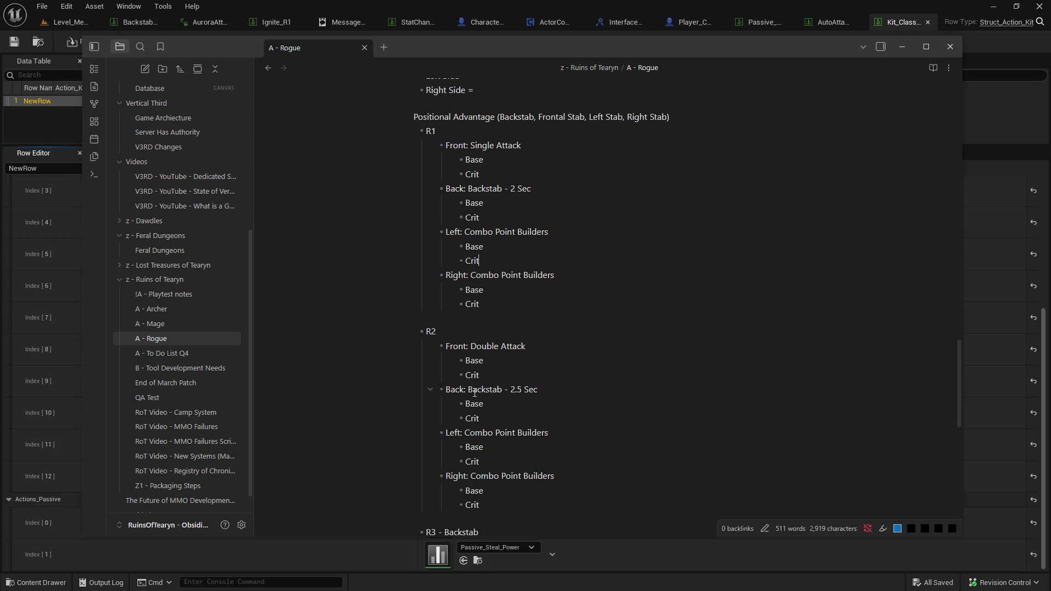
scroll(475, 392, up, 3)
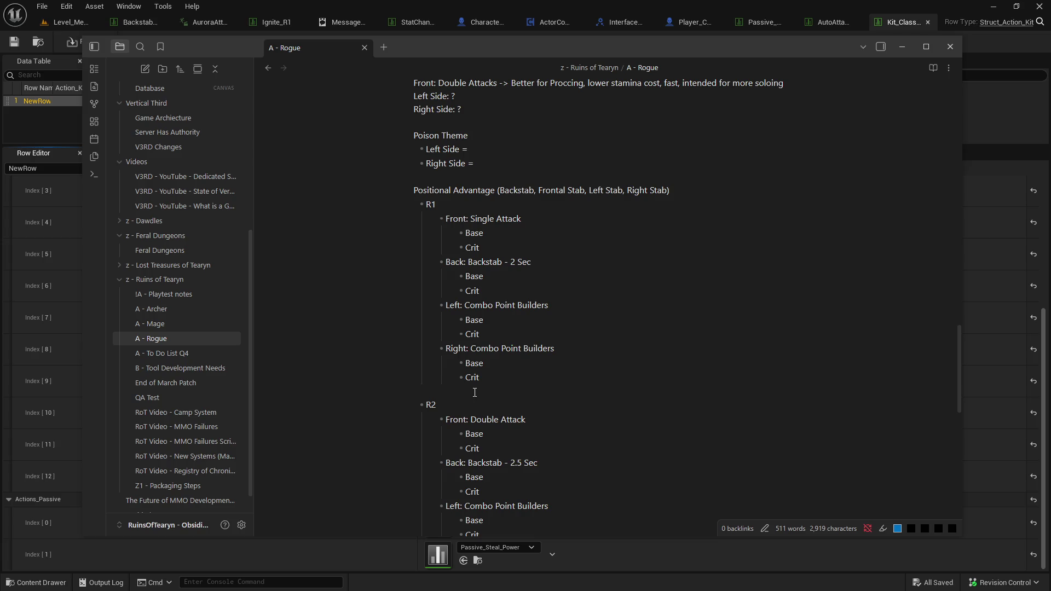
scroll(474, 392, up, 2)
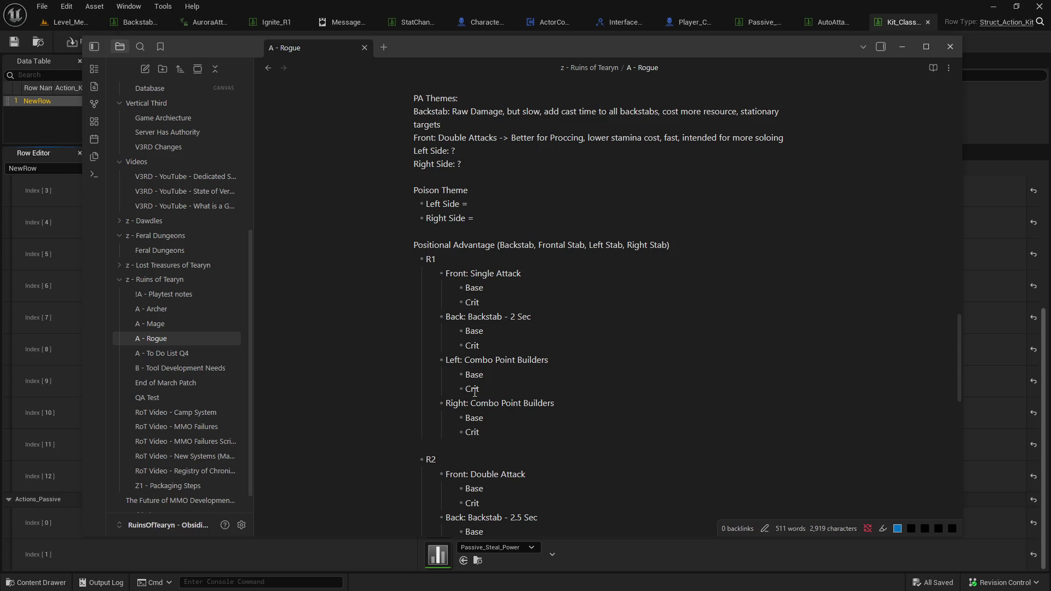
scroll(474, 383, down, 3)
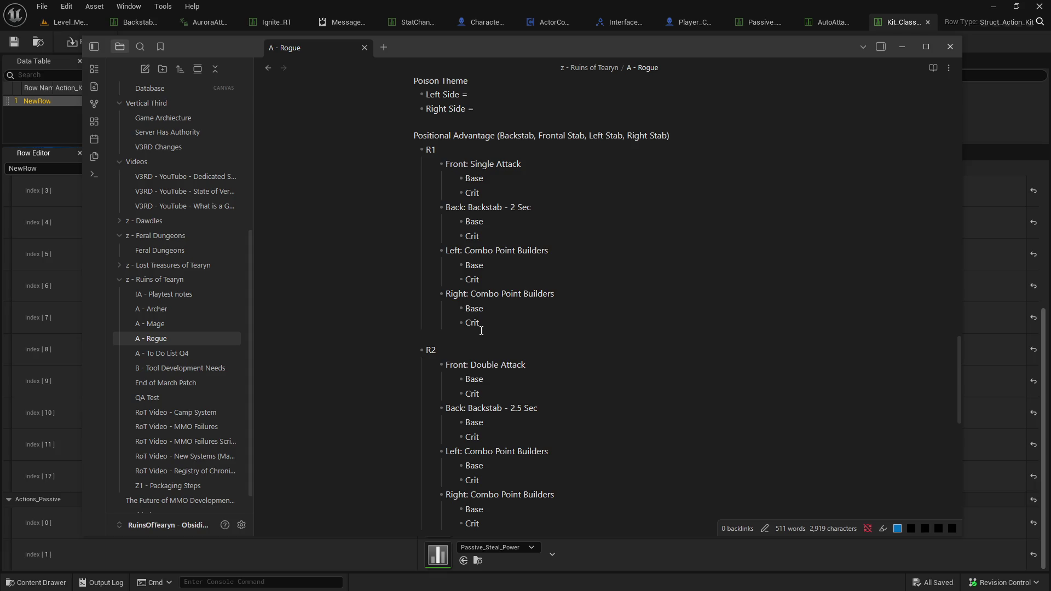
scroll(470, 354, down, 1)
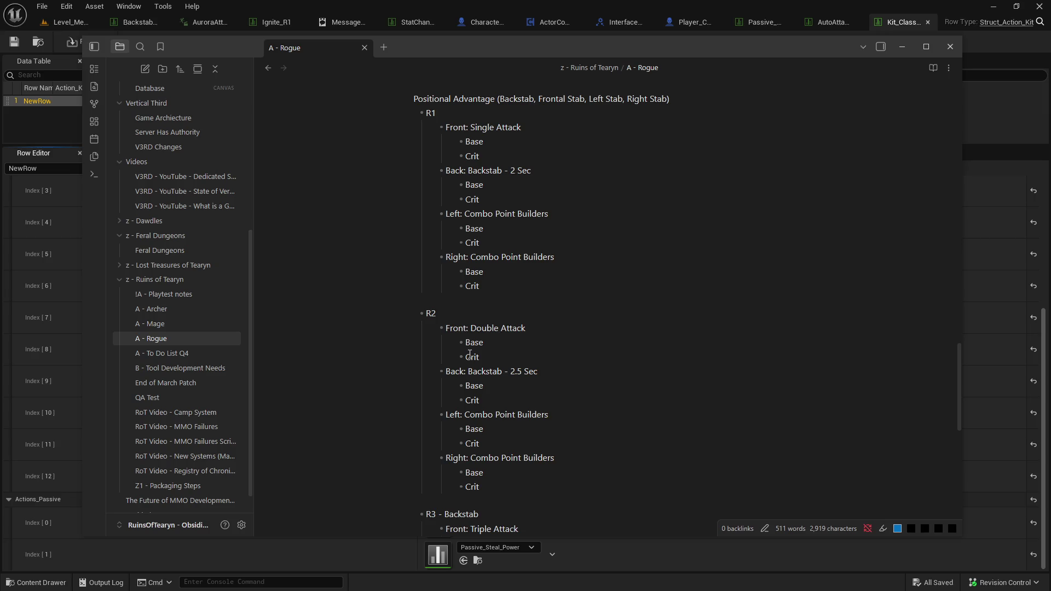
scroll(470, 354, up, 1)
scroll(469, 354, up, 6)
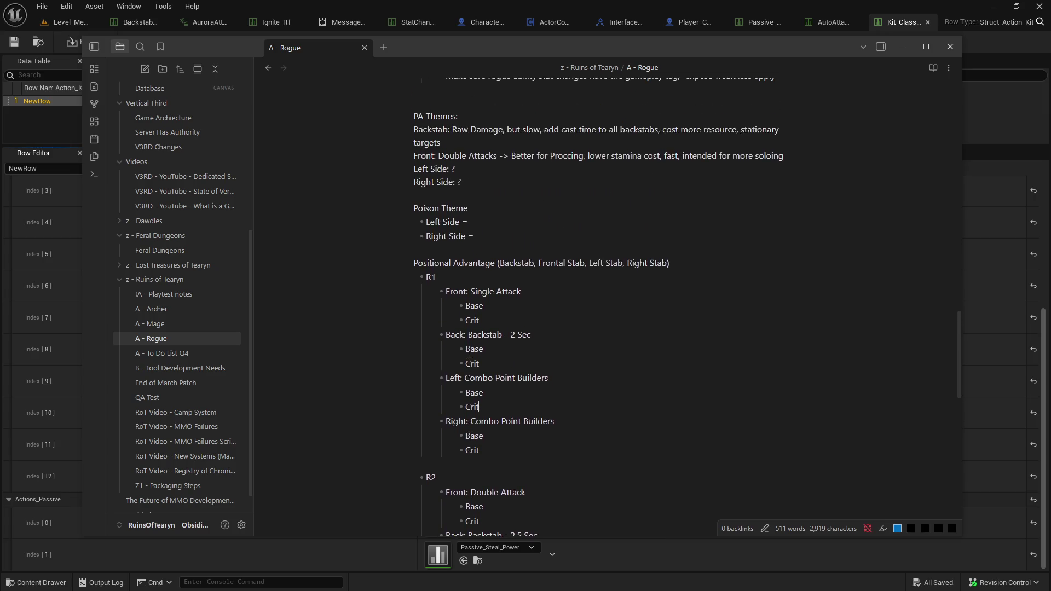
scroll(468, 348, up, 4)
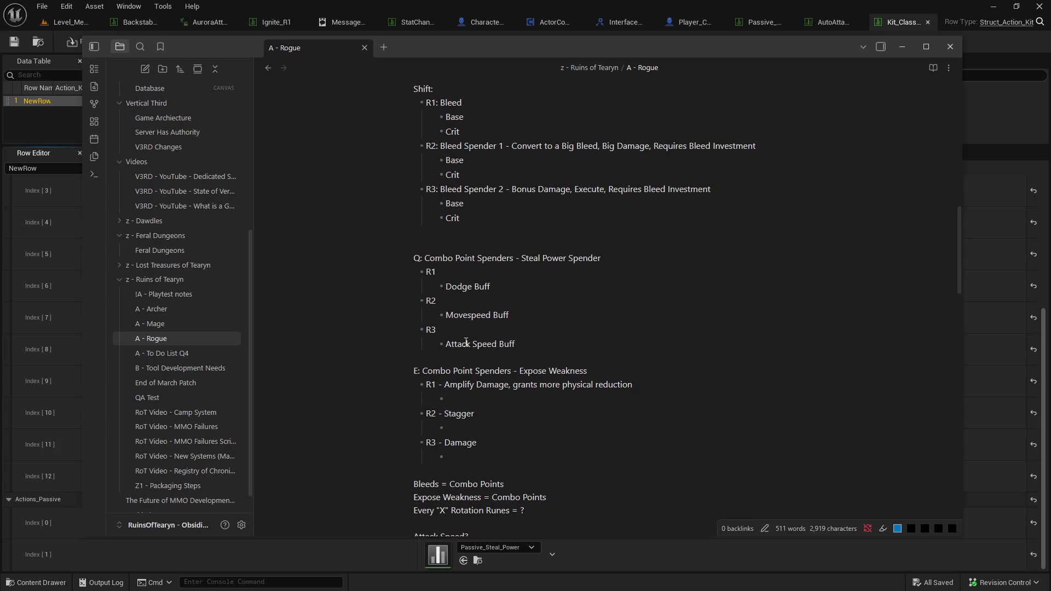
scroll(464, 339, down, 6)
scroll(462, 334, down, 7)
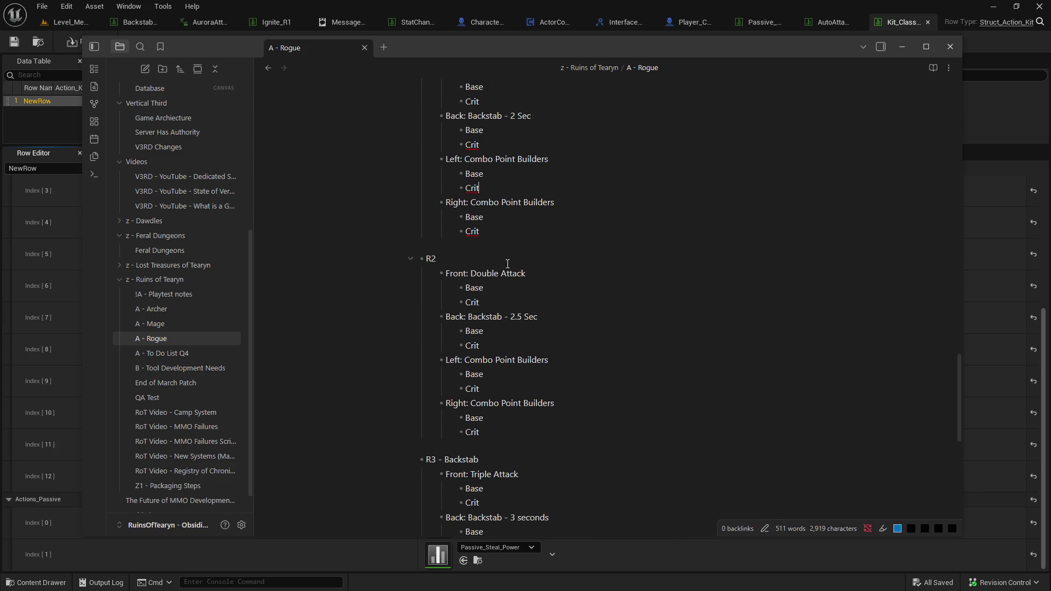
scroll(485, 223, up, 2)
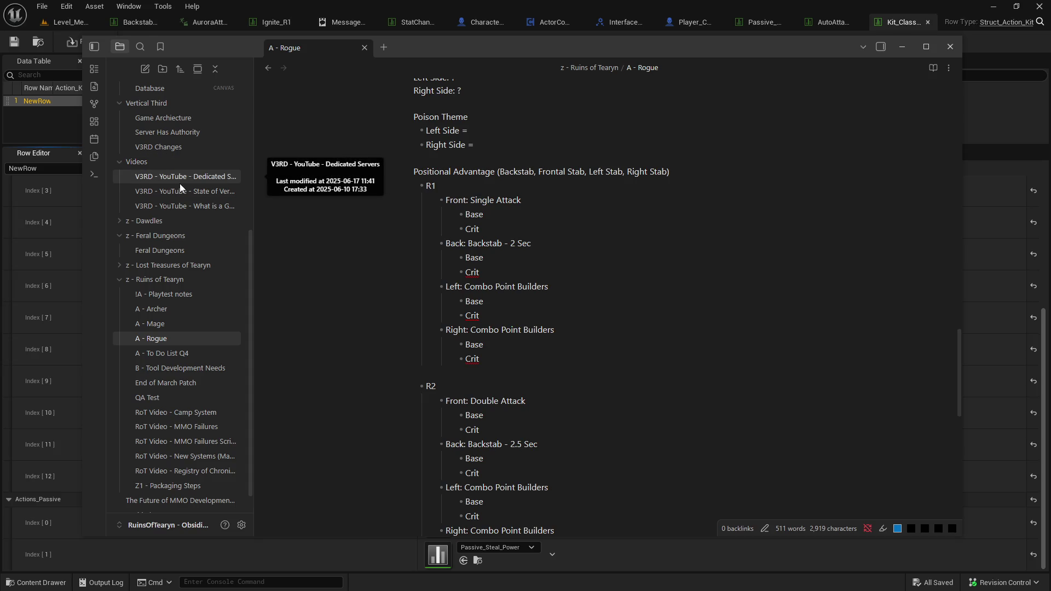
scroll(515, 324, up, 3)
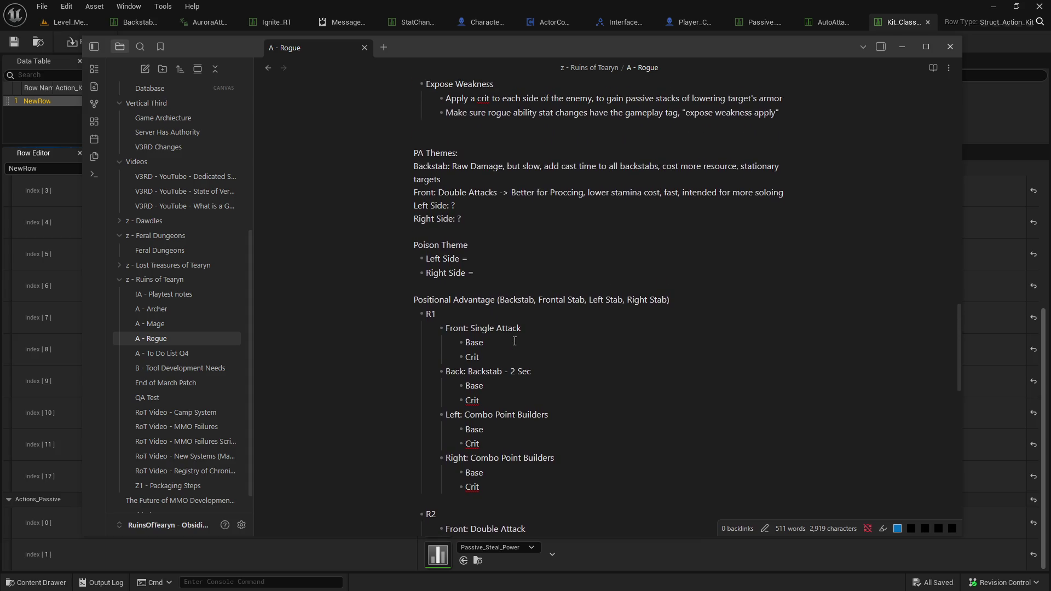
scroll(514, 341, down, 2)
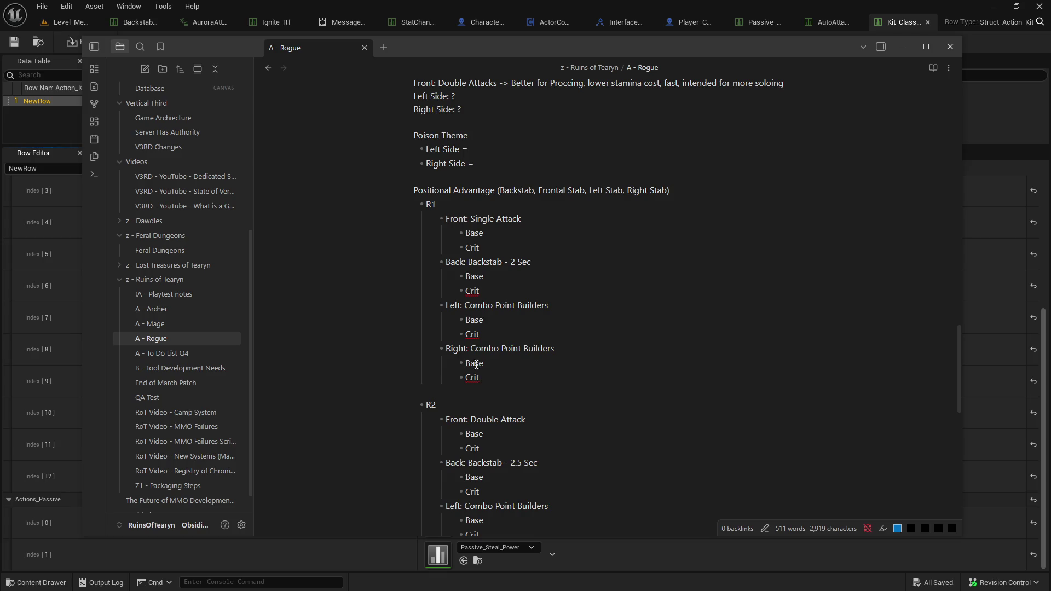
drag(475, 306, 560, 307)
click(470, 306)
drag(470, 306, 556, 309)
scroll(513, 380, down, 1)
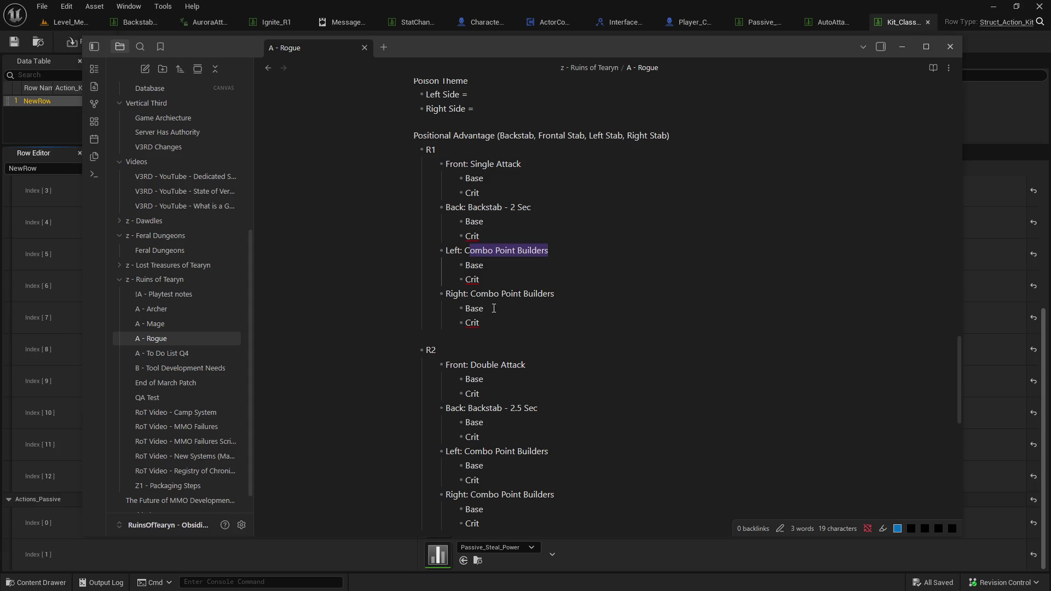
click(468, 250)
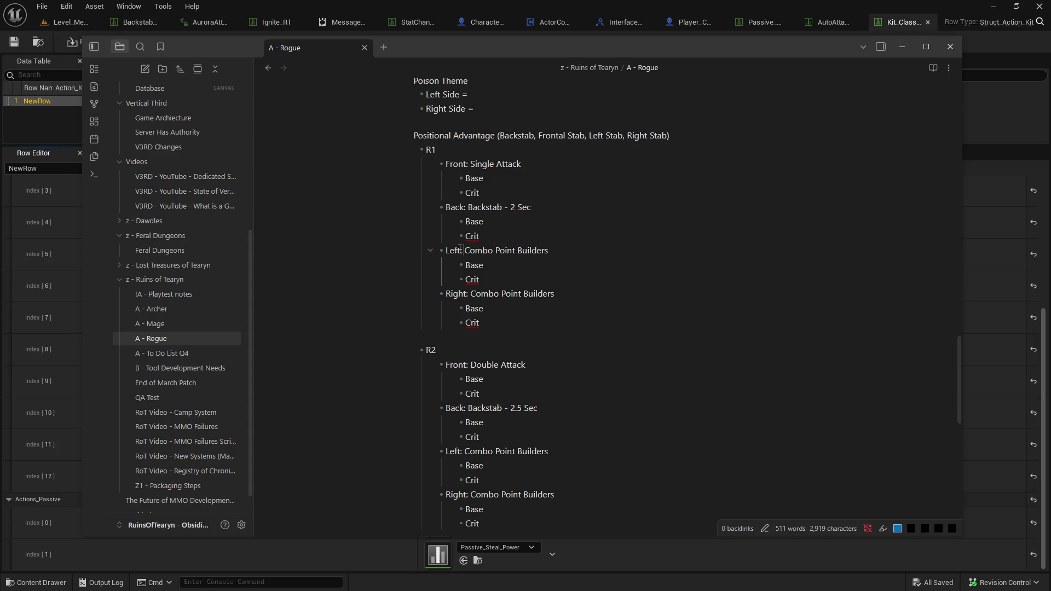
mouse_move(465, 250)
mouse_down()
mouse_move(517, 250)
mouse_move(504, 249)
mouse_up()
click(509, 250)
scroll(432, 305, down, 1)
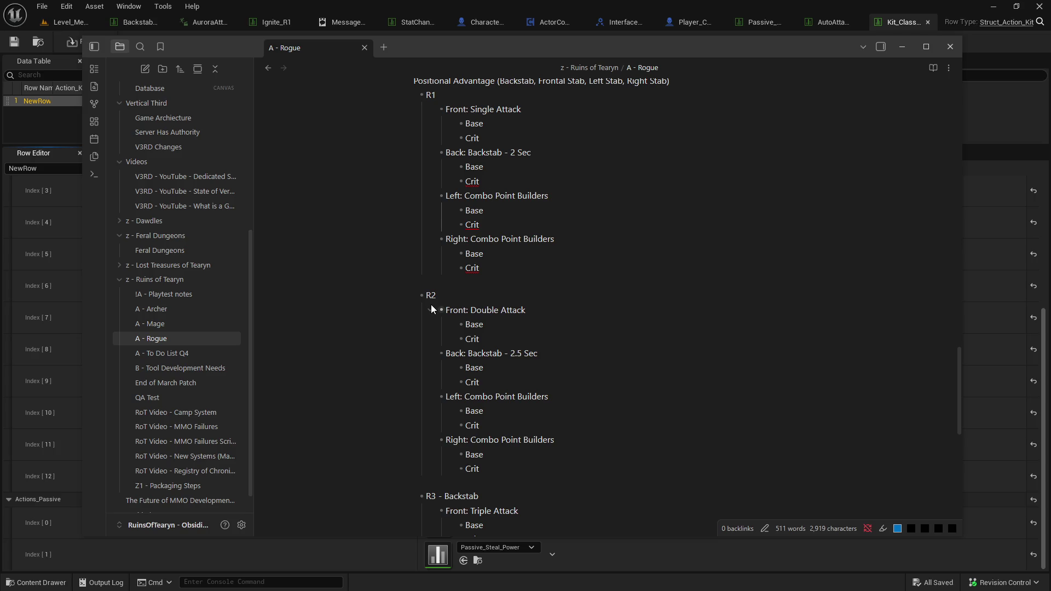
Read through Positional Advantage tiers R1–R3, then switch back to the Unreal level editor.
scroll(431, 305, down, 1)
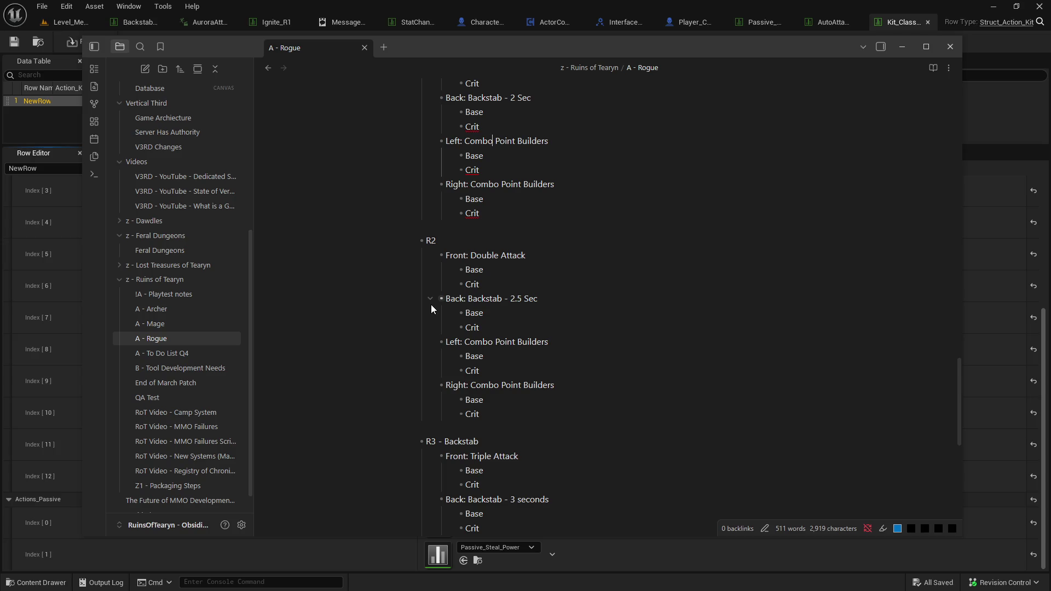
scroll(431, 305, up, 1)
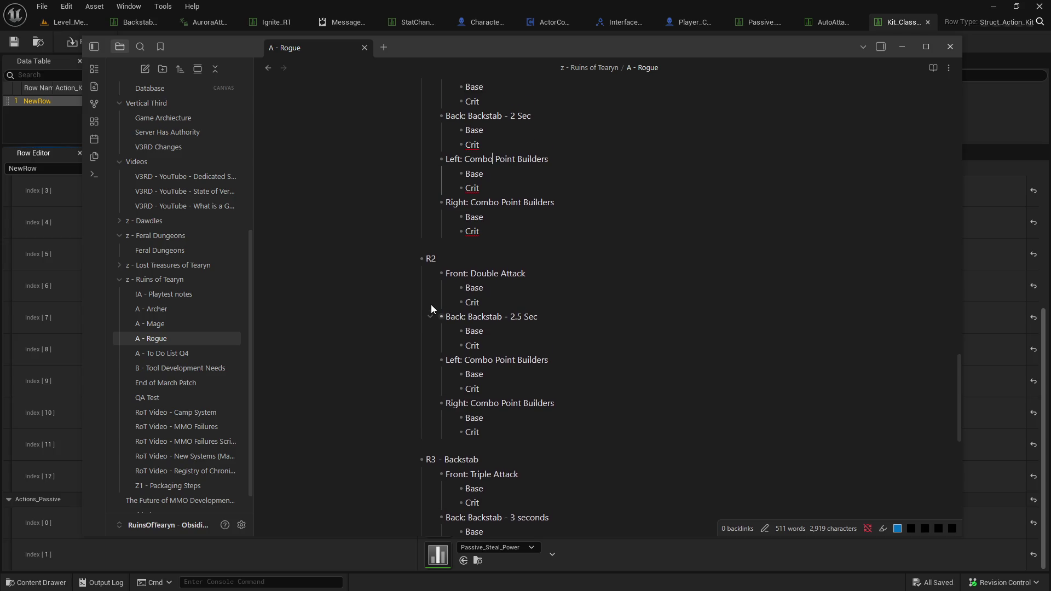
scroll(432, 304, up, 2)
scroll(432, 305, down, 2)
scroll(432, 305, down, 3)
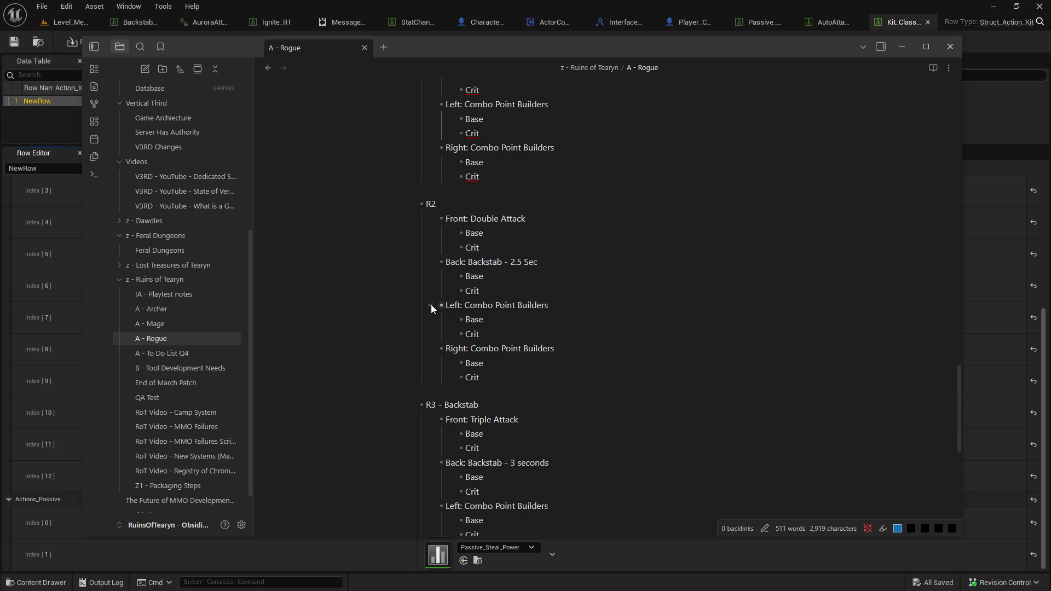
scroll(432, 304, down, 5)
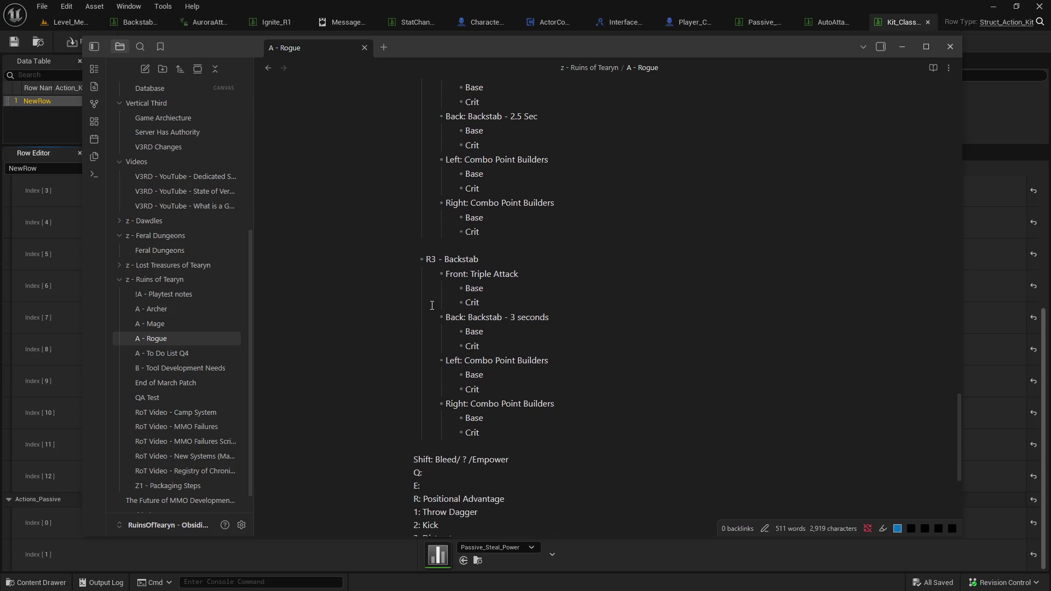
scroll(432, 305, up, 4)
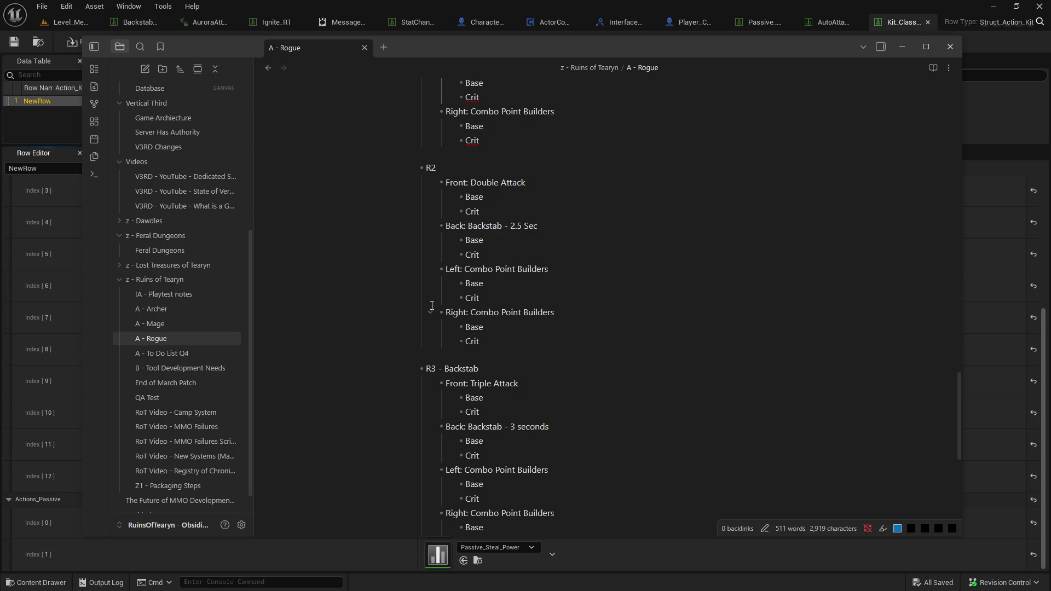
scroll(432, 306, up, 3)
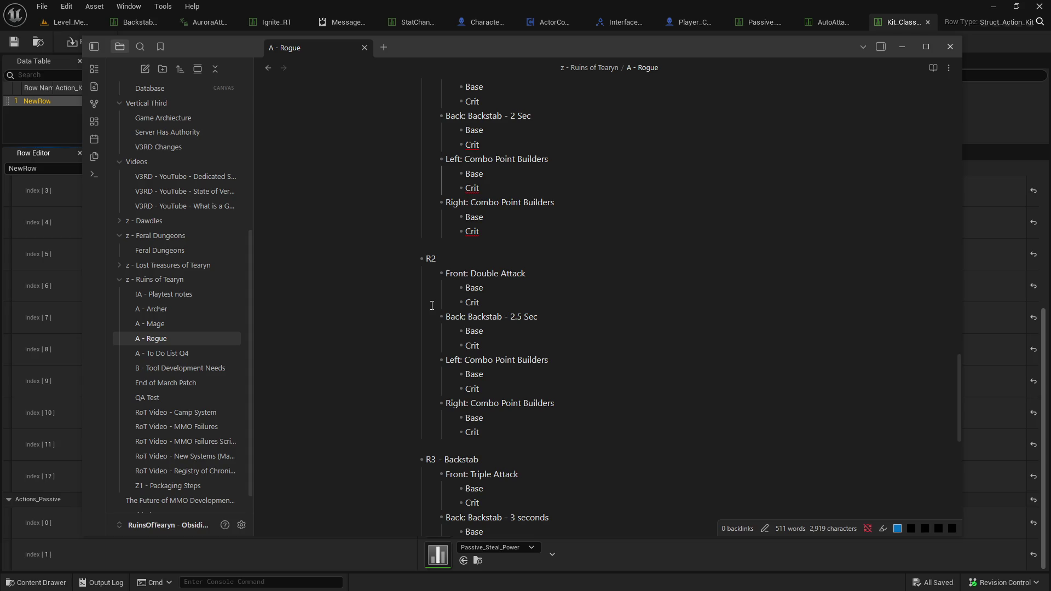
scroll(431, 306, up, 3)
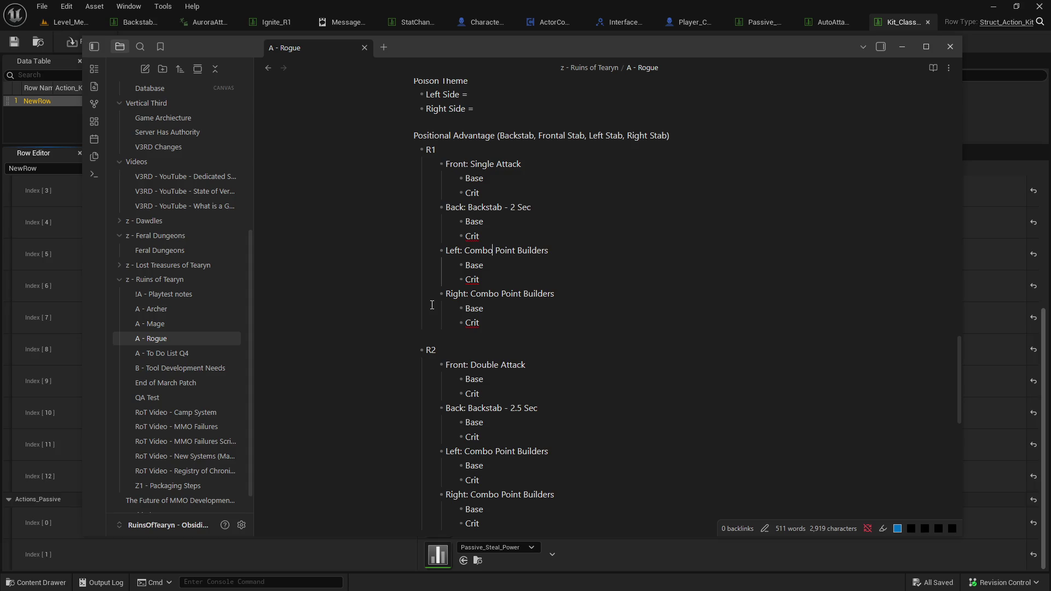
scroll(432, 305, down, 3)
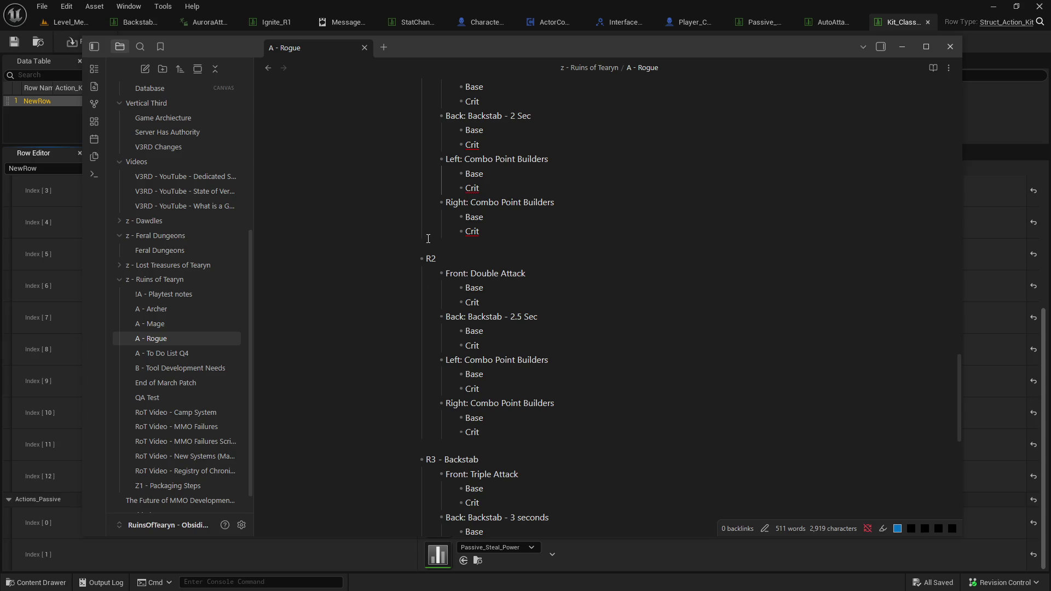
scroll(499, 259, up, 3)
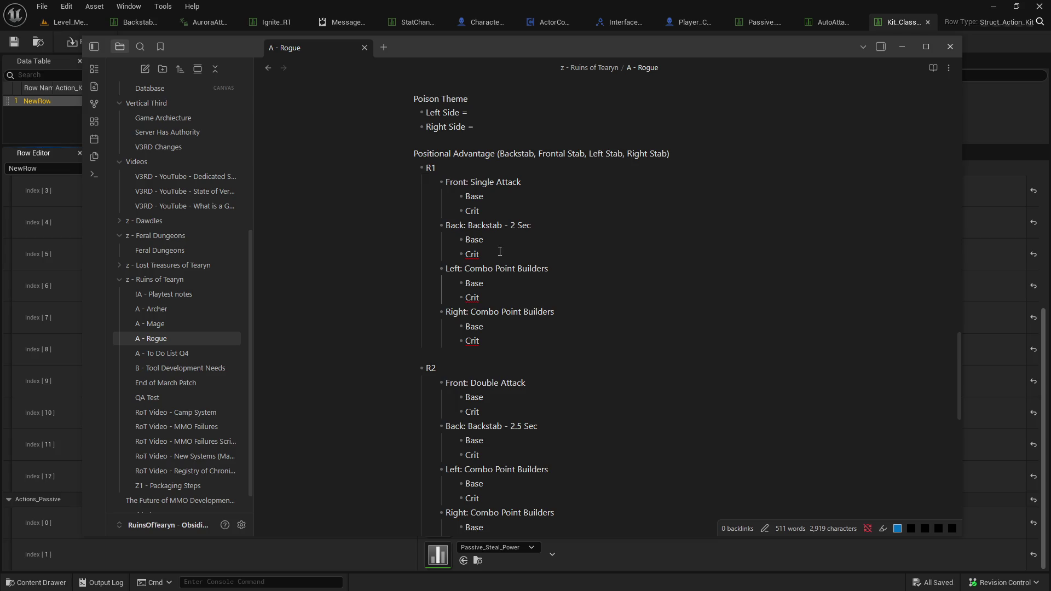
scroll(481, 282, down, 5)
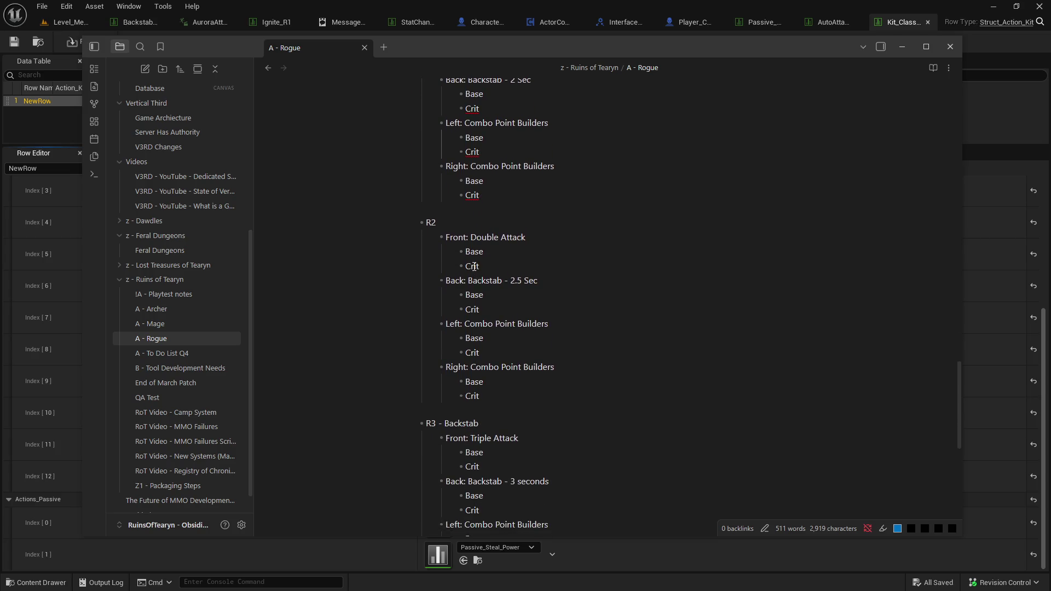
click(65, 21)
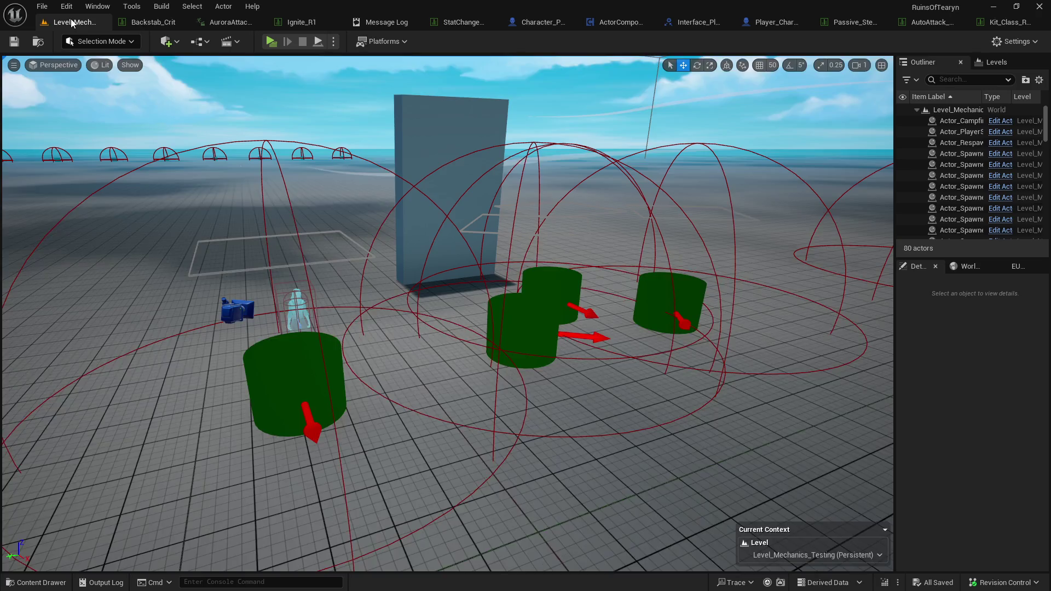
Launch a Play-in-Editor session and run the Rogue forward to the Target Dummies.
click(271, 42)
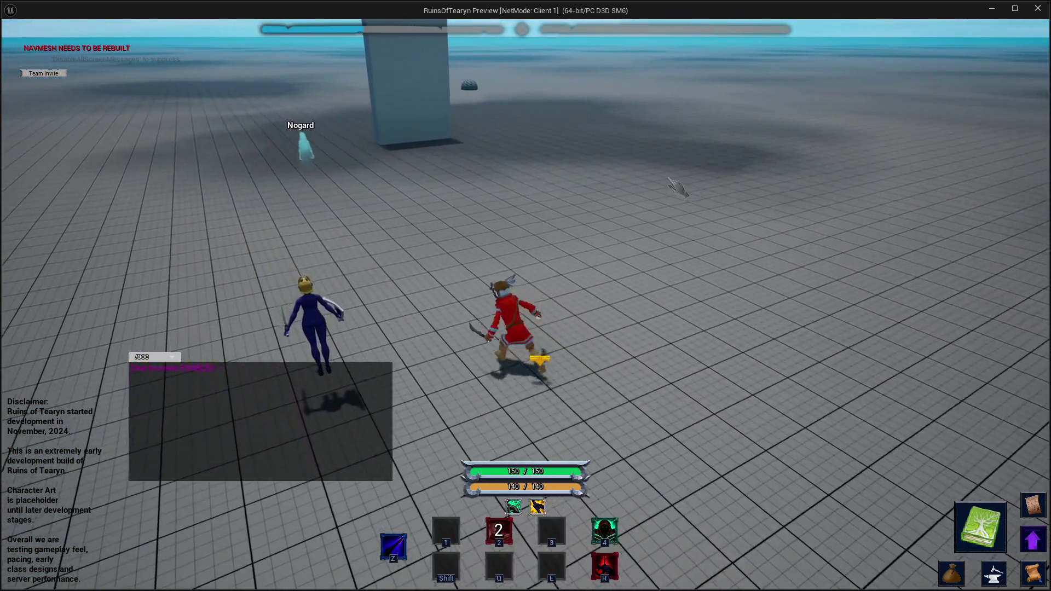
key(w)
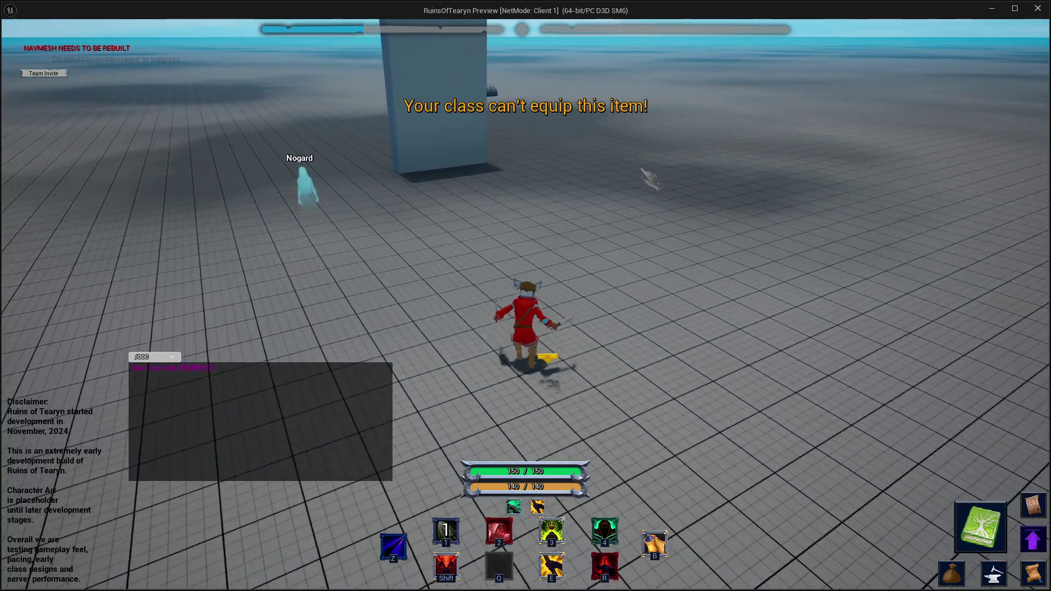
key(w)
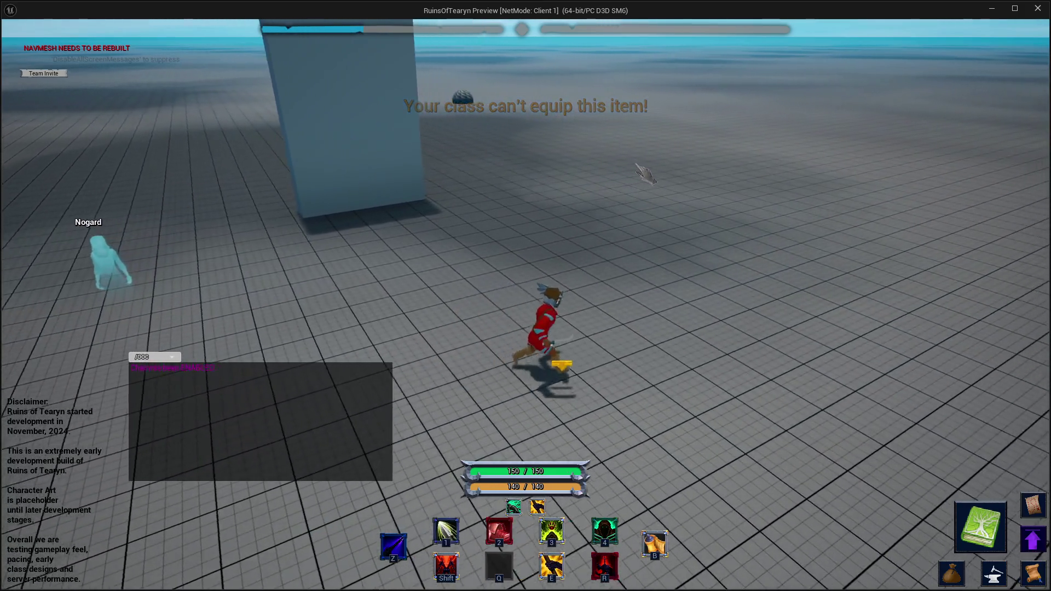
key(w)
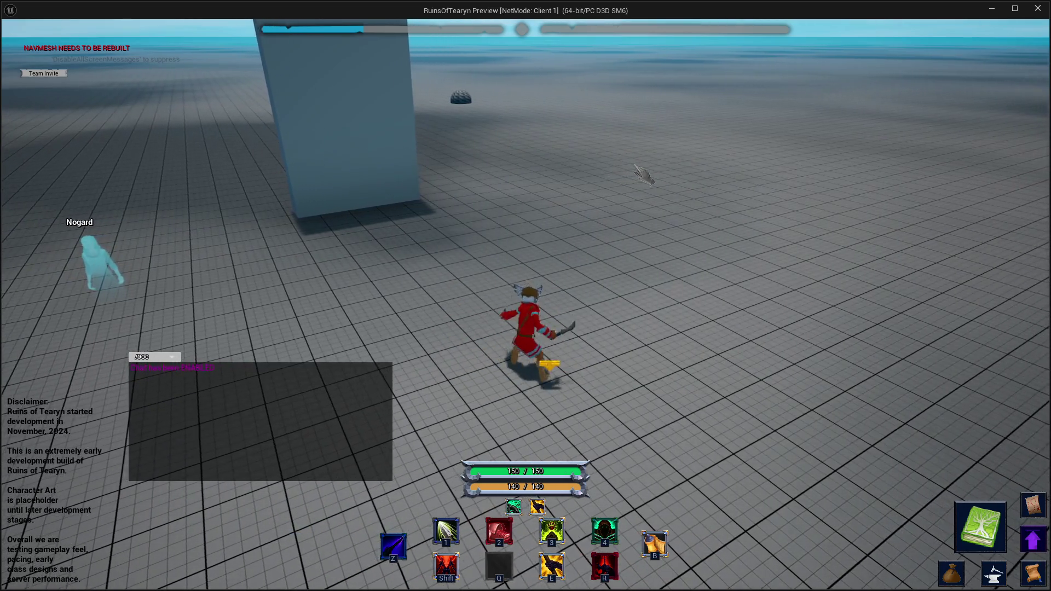
key(w)
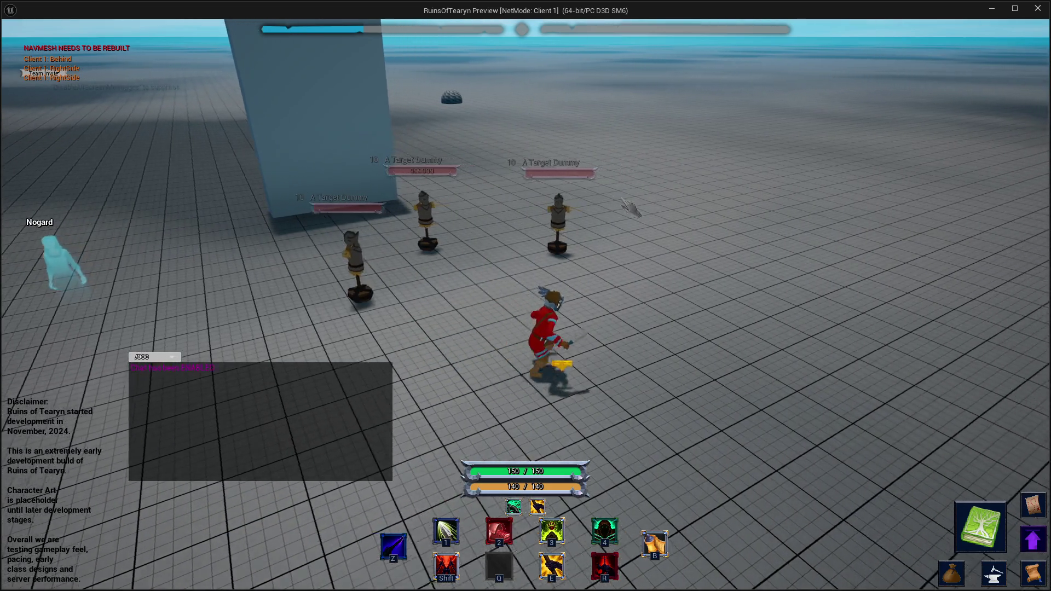
key(w)
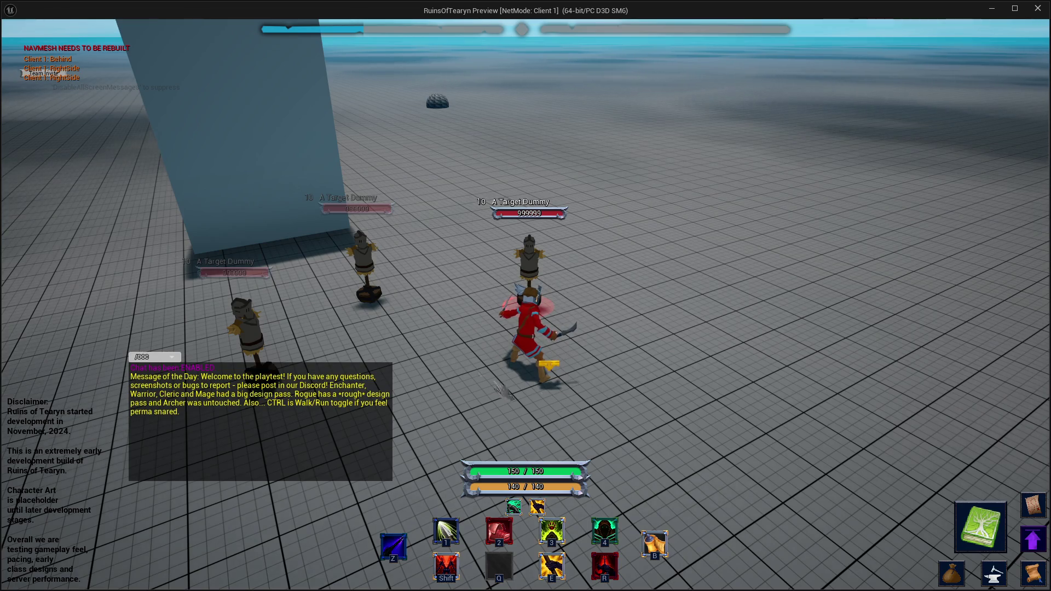
Auto-attack the Target Dummy with Z while swinging the camera around the fight.
key(z)
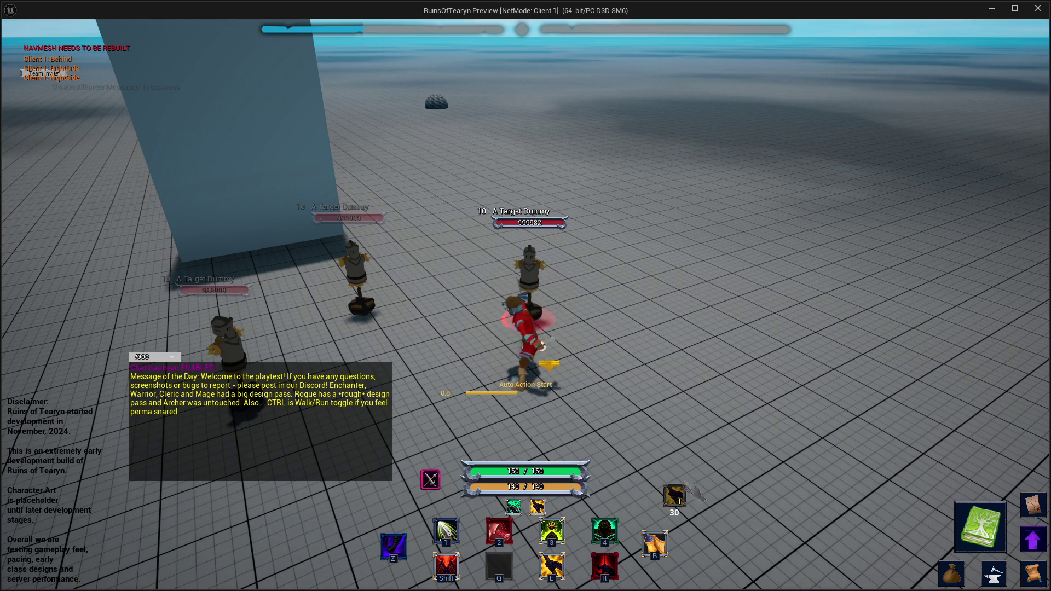
key(z)
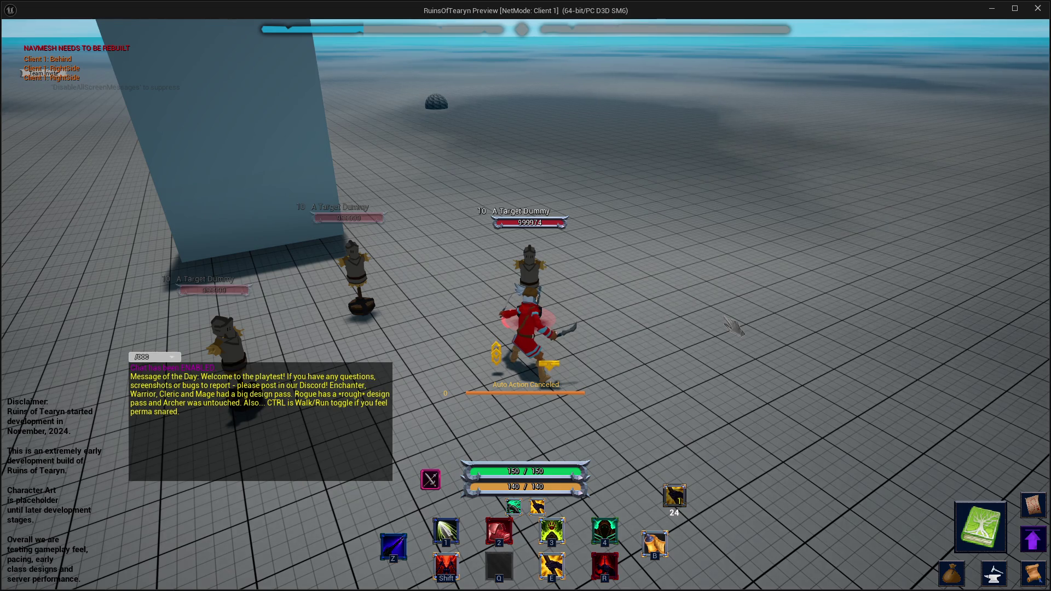
key(z)
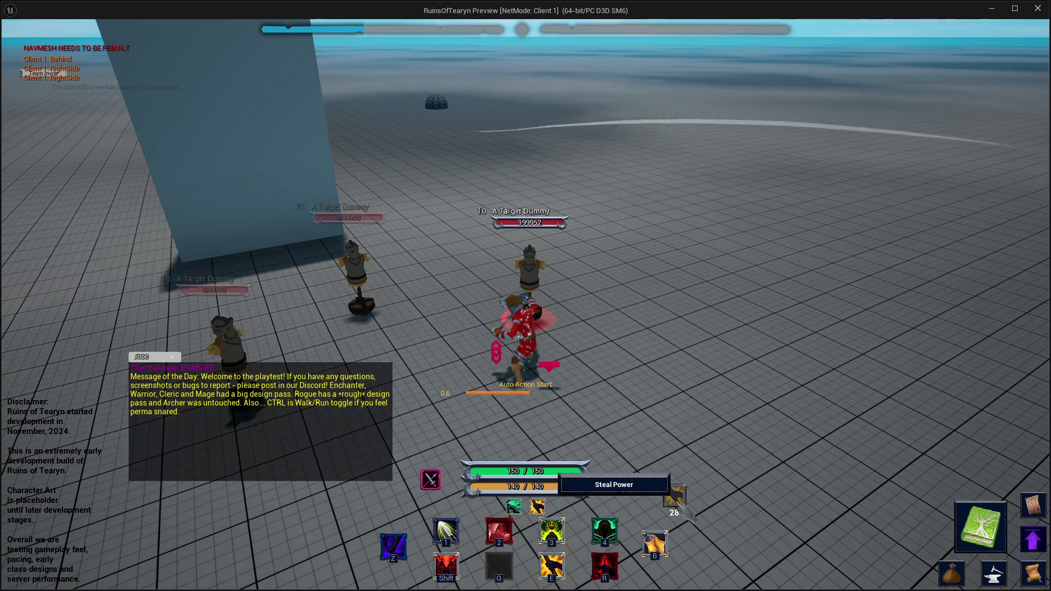
drag(687, 511, 854, 511)
drag(706, 361, 674, 359)
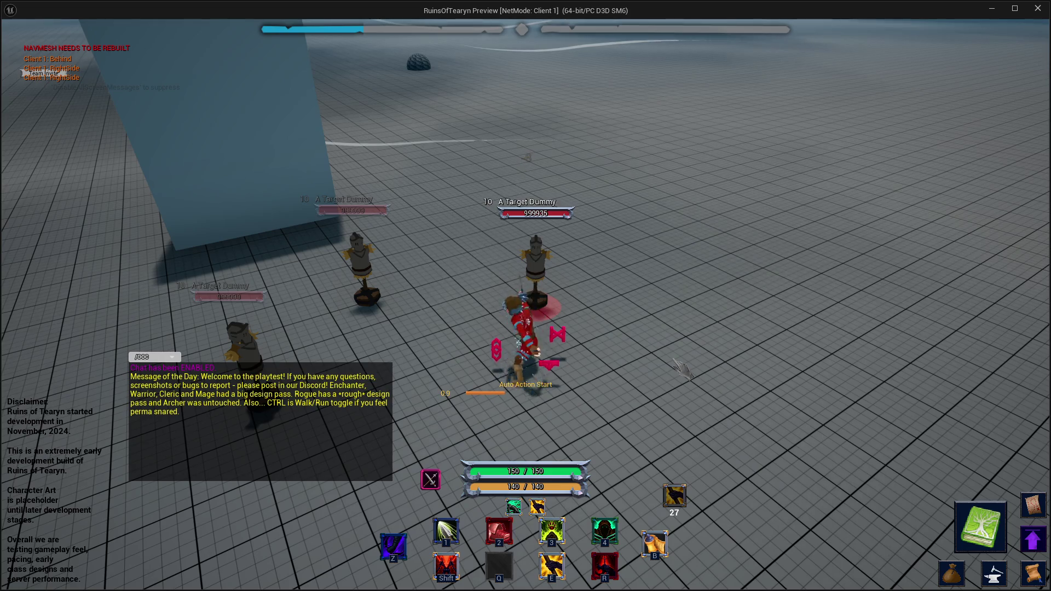
key(z)
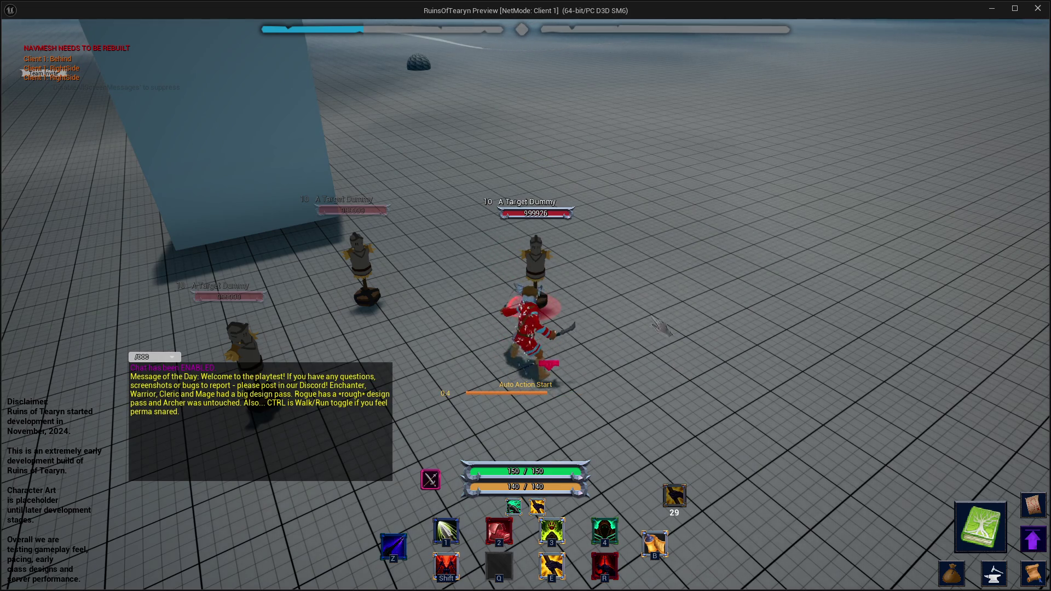
drag(714, 317, 589, 320)
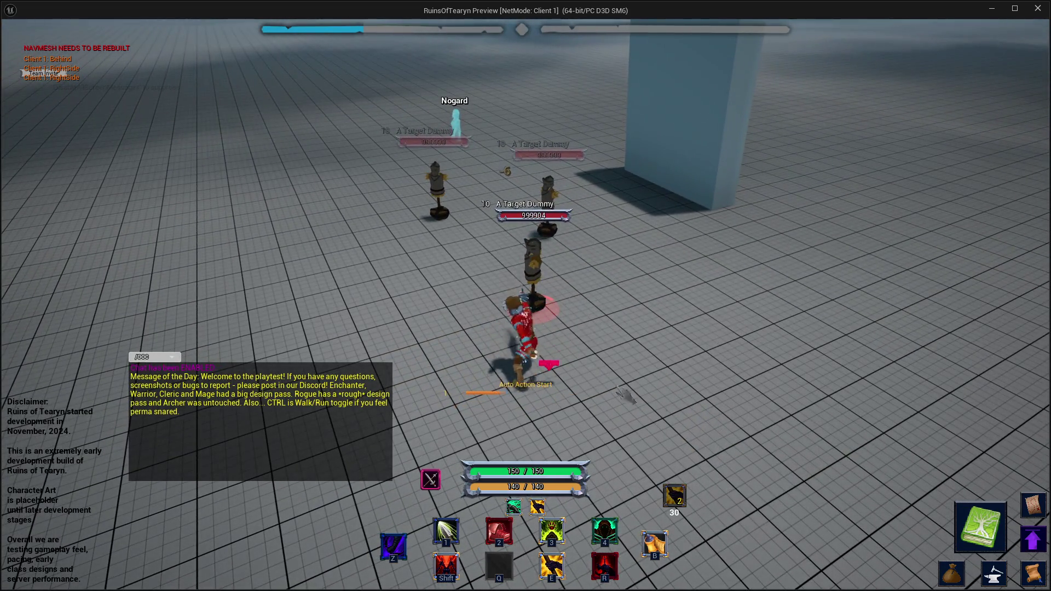
drag(749, 311, 603, 395)
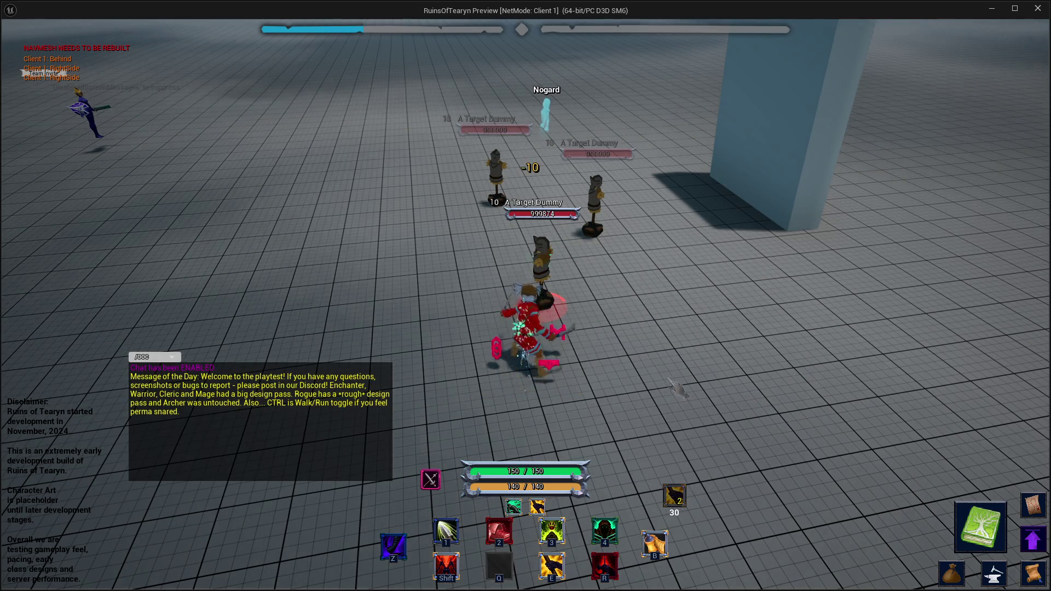
mouse_move(604, 395)
mouse_down()
mouse_move(684, 395)
mouse_move(553, 395)
mouse_up()
drag(623, 267, 553, 269)
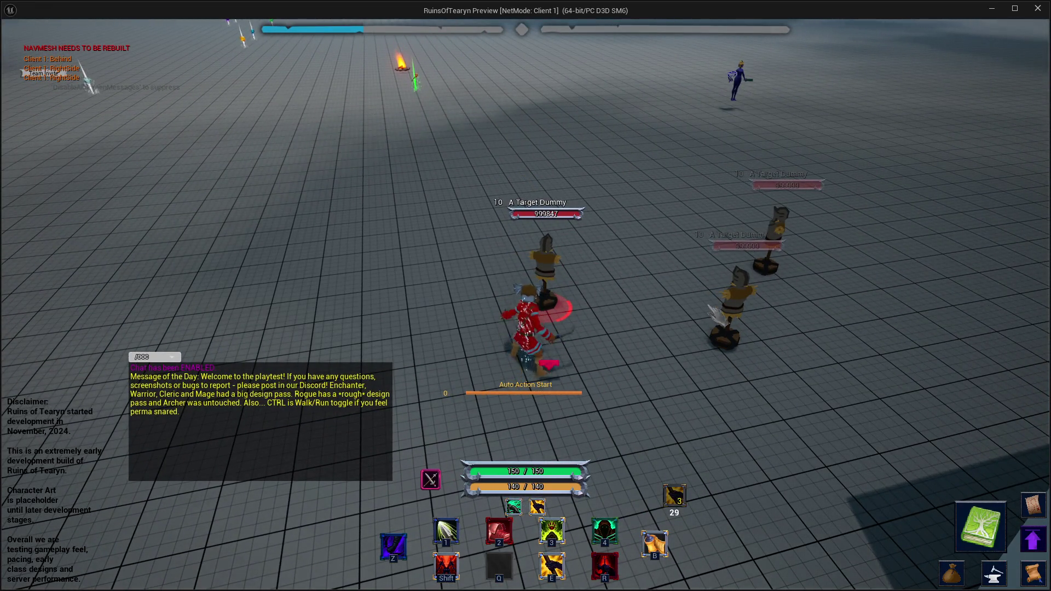
drag(686, 287, 561, 292)
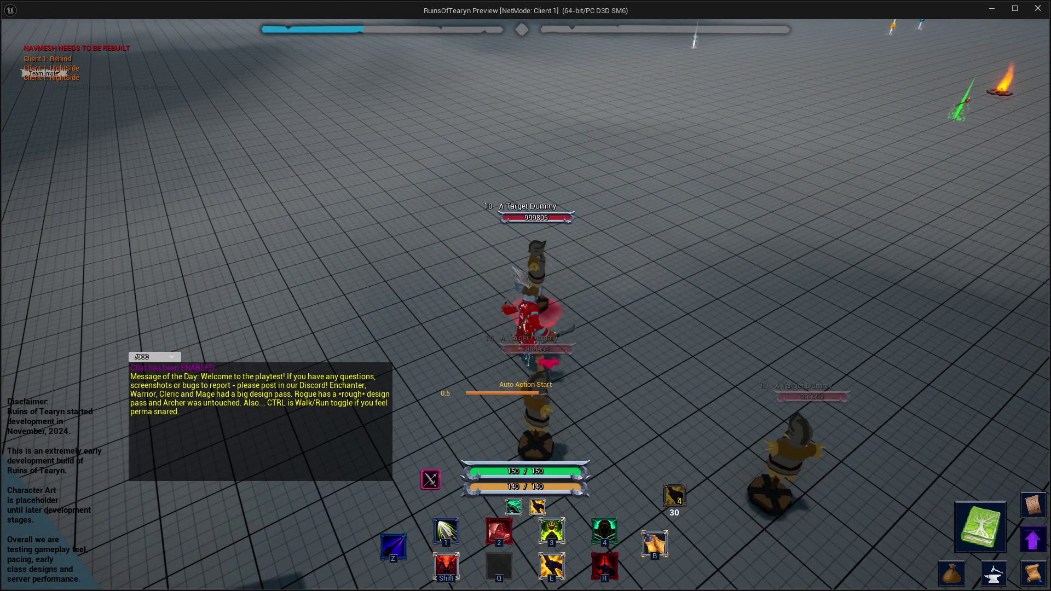
drag(711, 272, 624, 272)
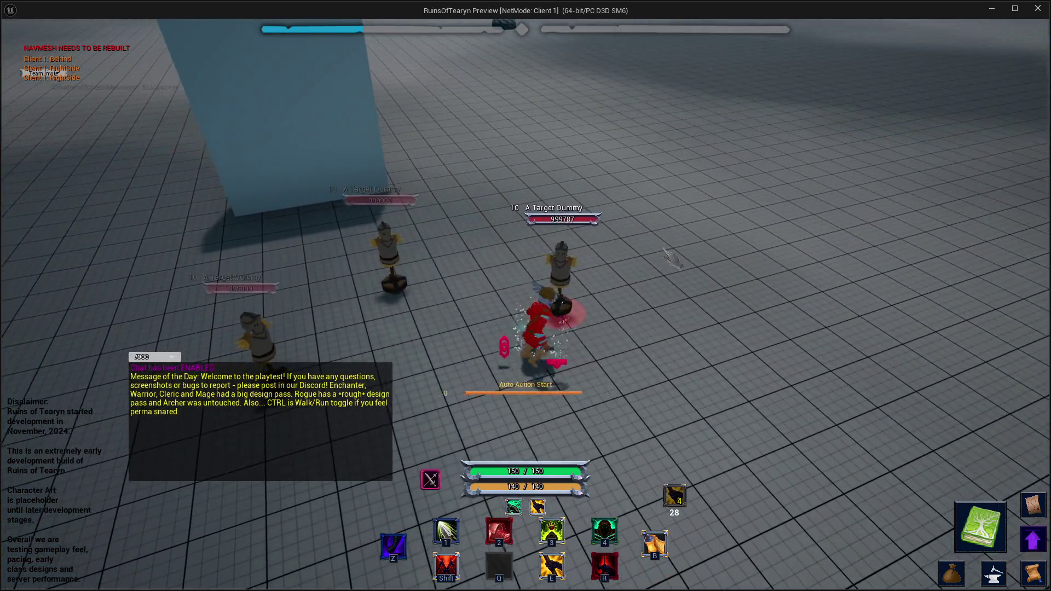
key(a)
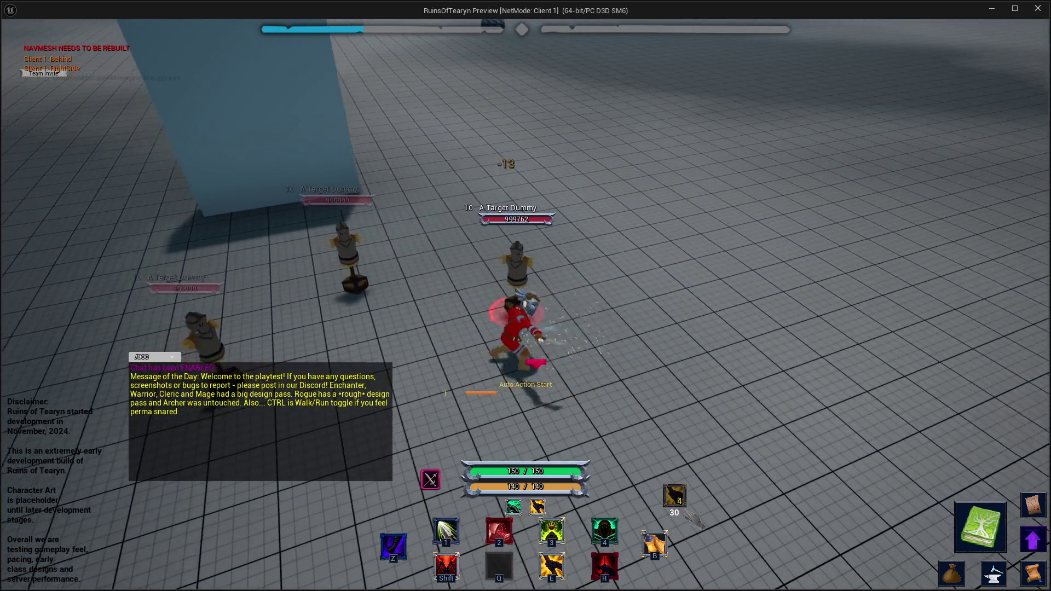
mouse_move(643, 361)
mouse_down()
mouse_move(587, 386)
mouse_move(712, 361)
mouse_move(561, 364)
mouse_move(717, 368)
mouse_up()
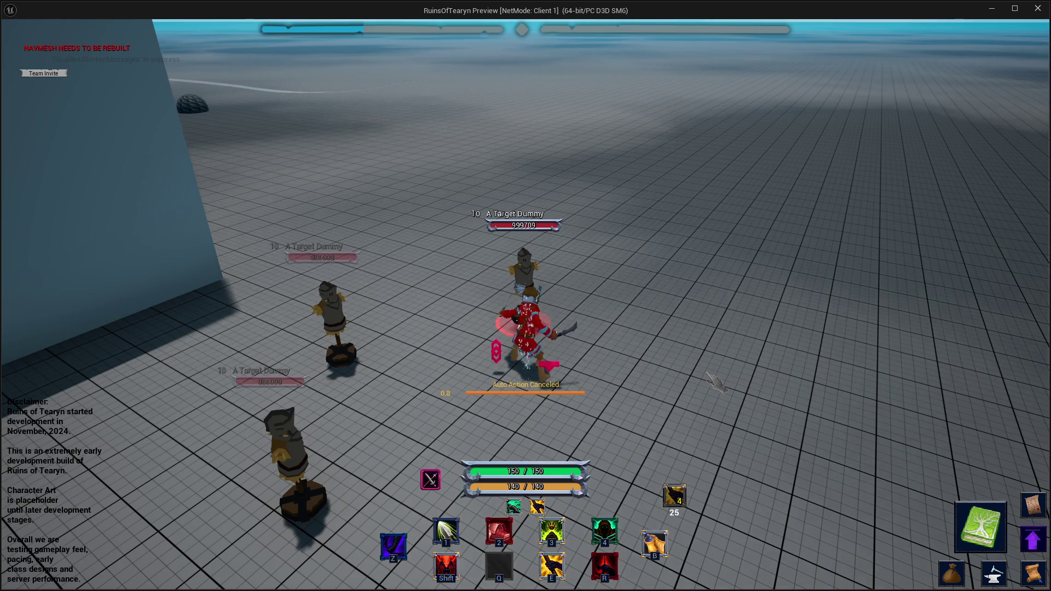
mouse_move(654, 350)
mouse_down()
mouse_move(501, 354)
mouse_move(821, 345)
mouse_move(520, 346)
mouse_up()
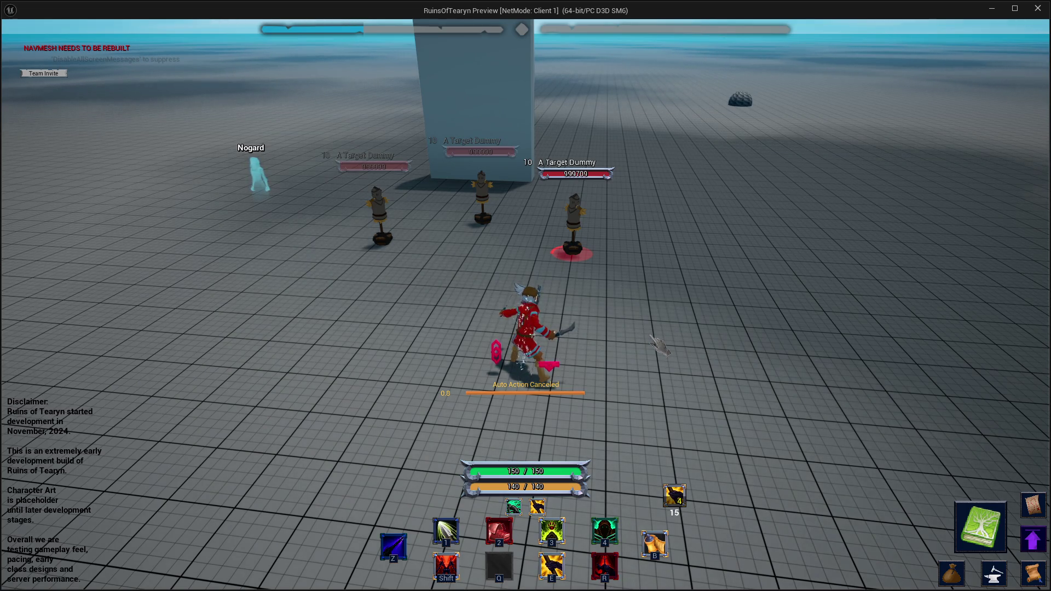
Walk up to the dummies, hit them with the 2, R and Z abilities, then close the preview.
key(w)
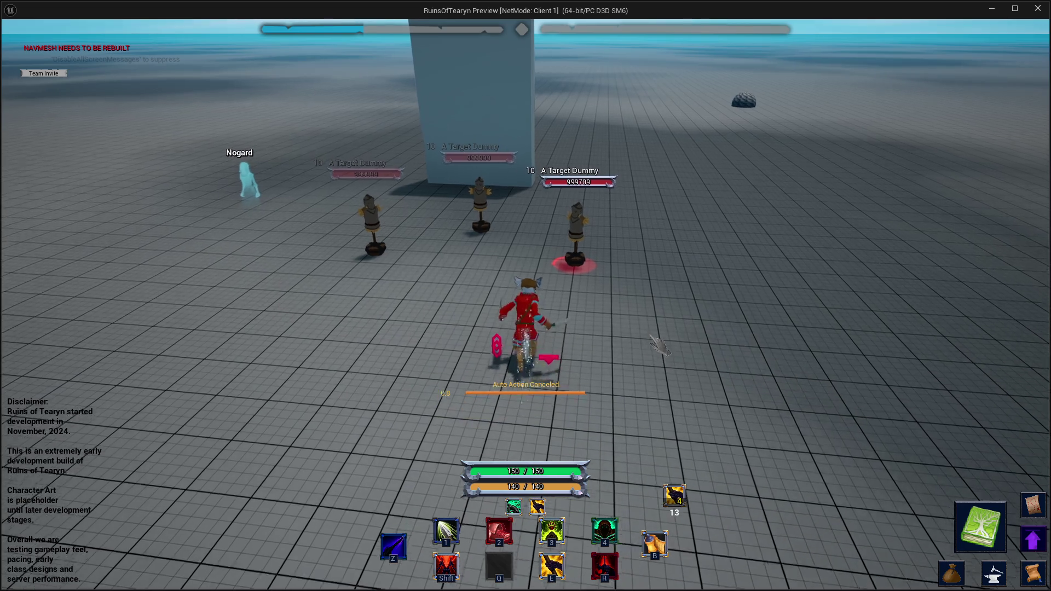
key(d)
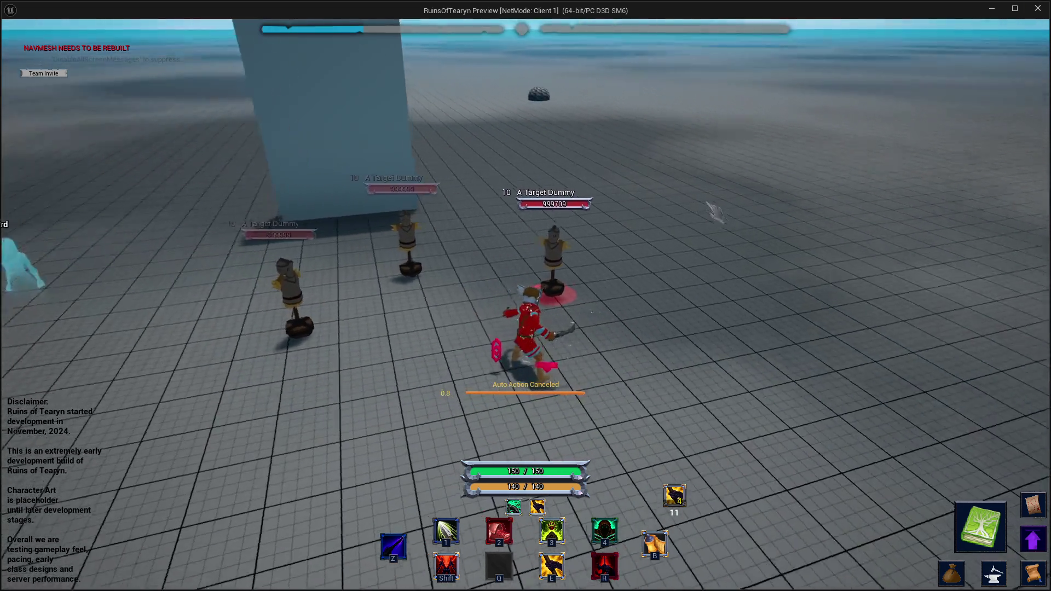
key(d)
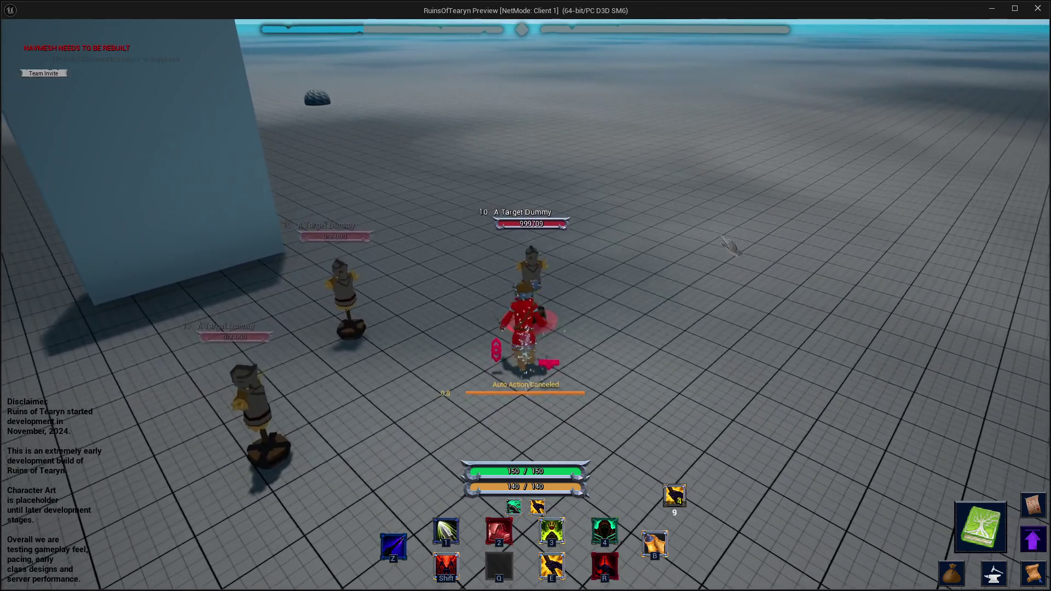
key(2)
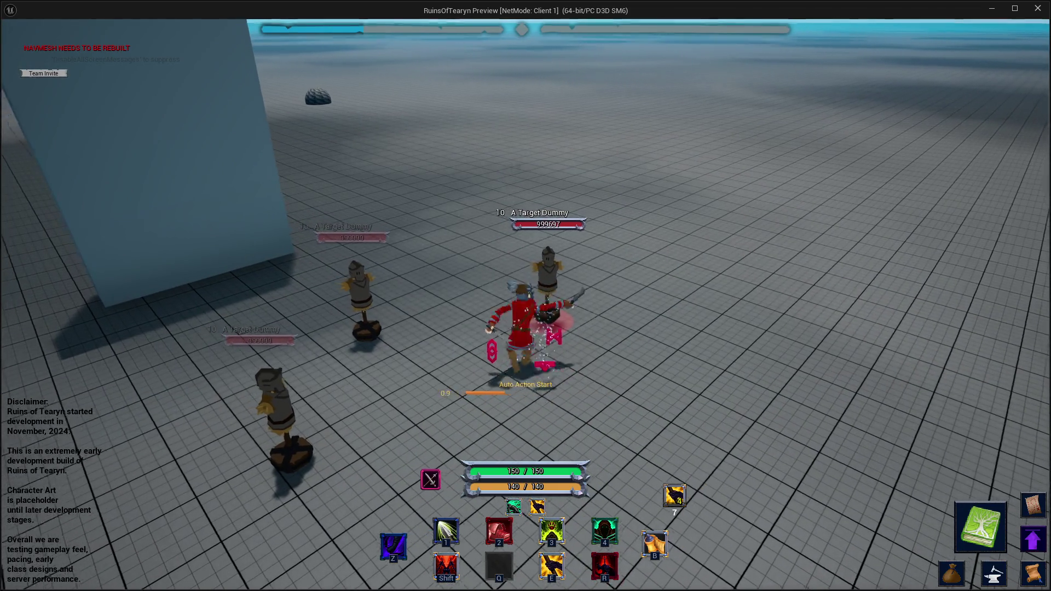
key(d)
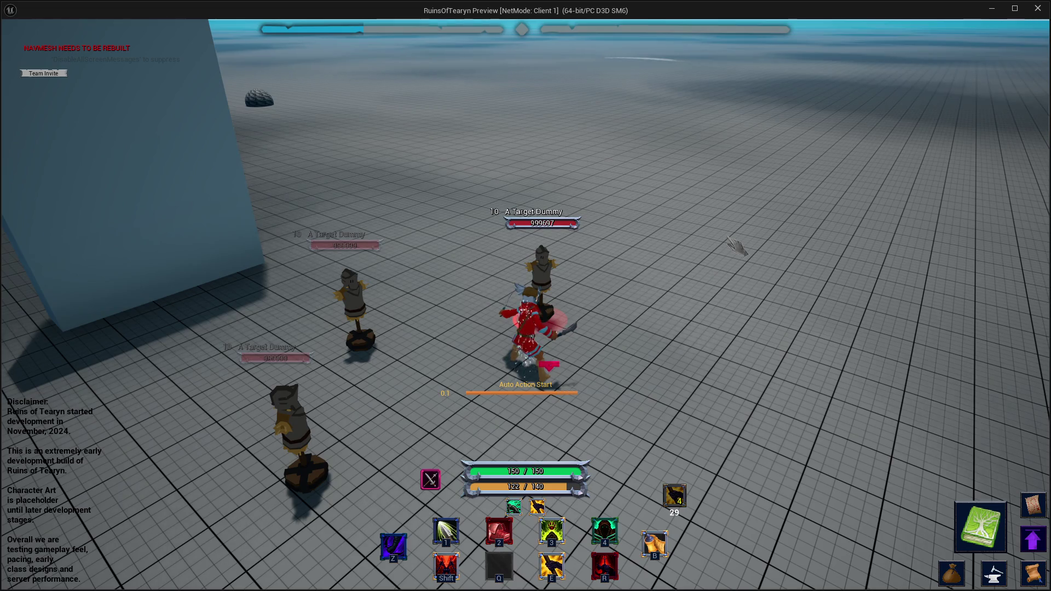
key(2)
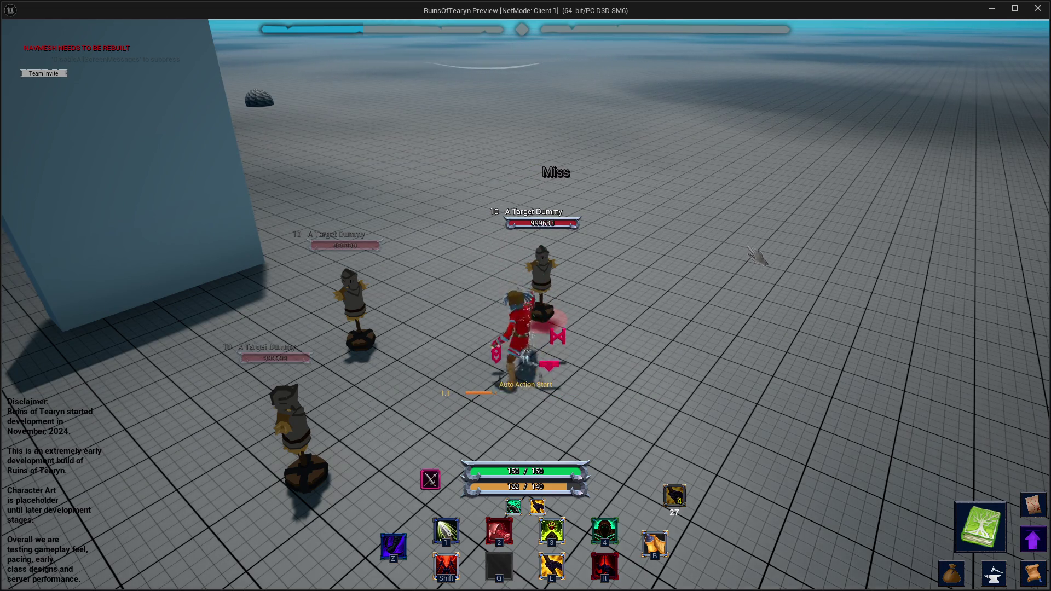
key(d)
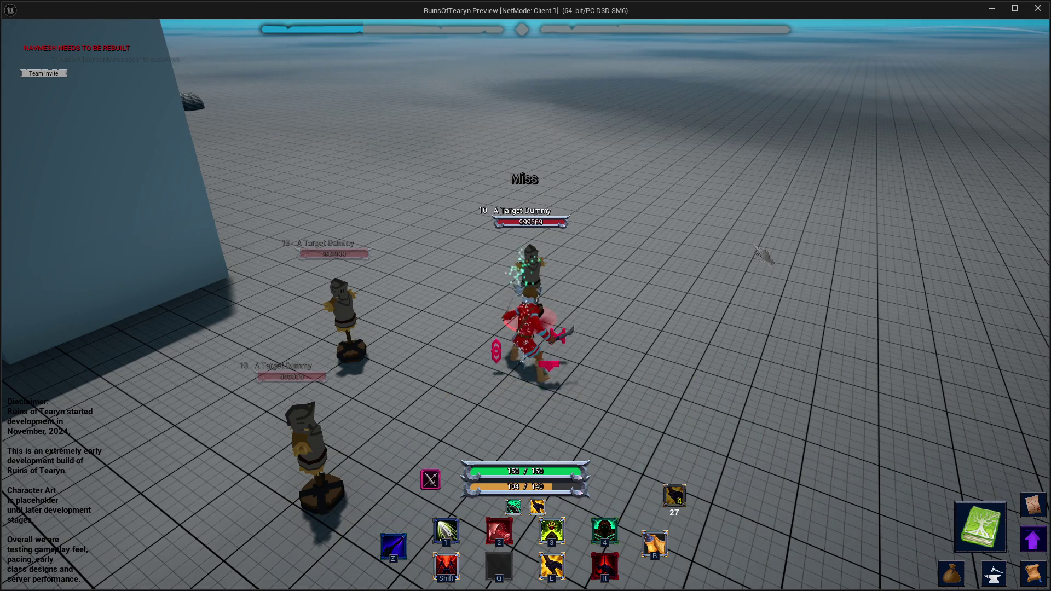
key(r)
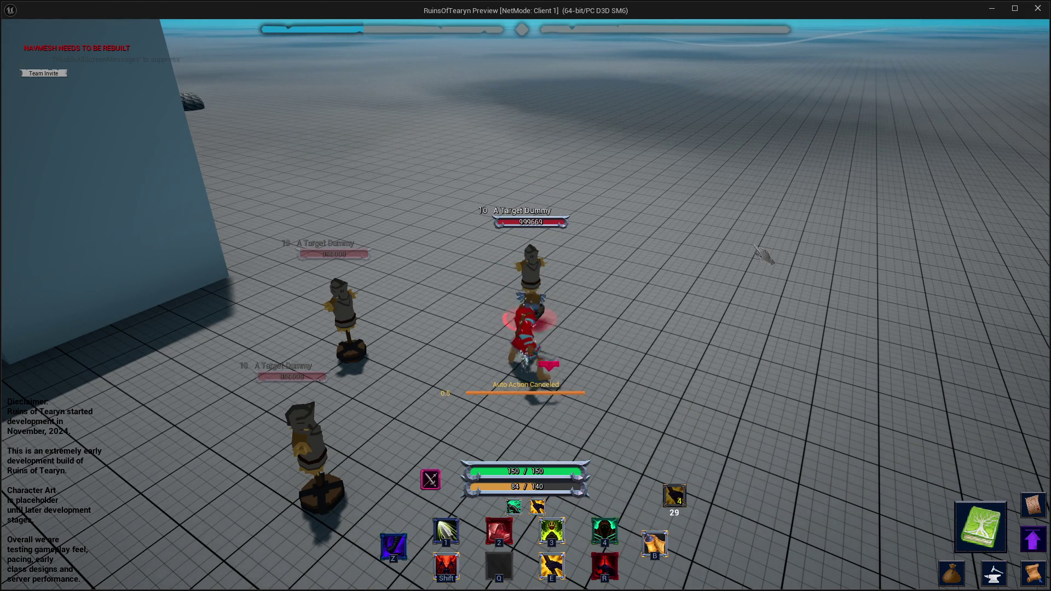
key(a)
key(z)
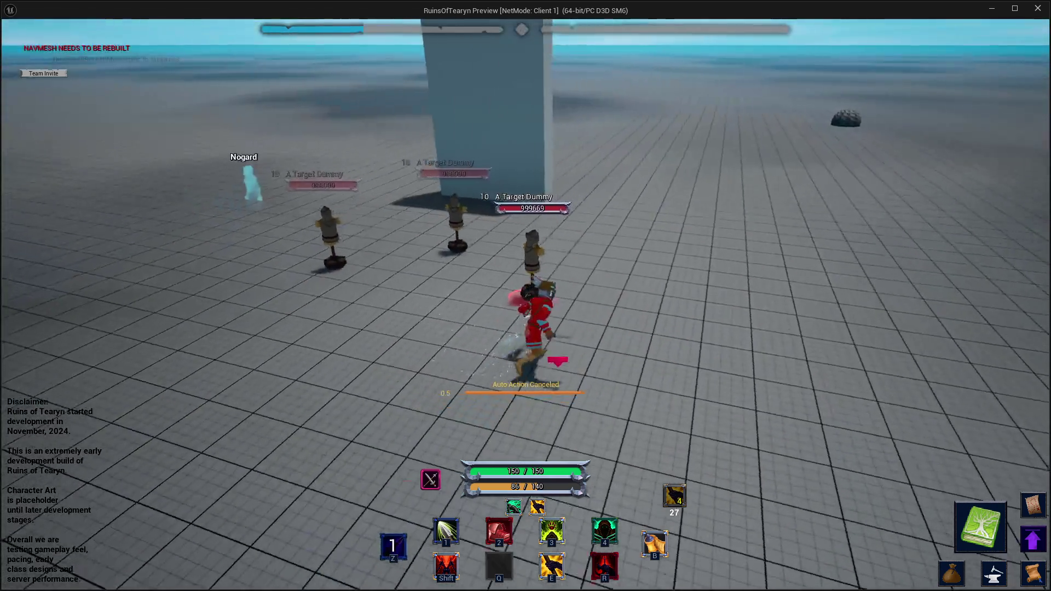
key(a)
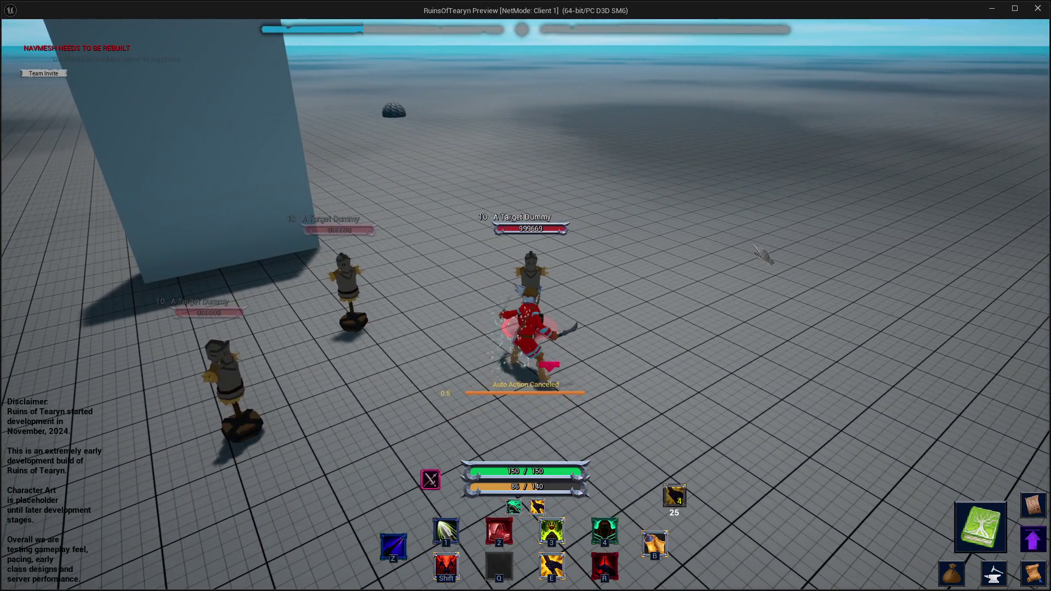
key(z)
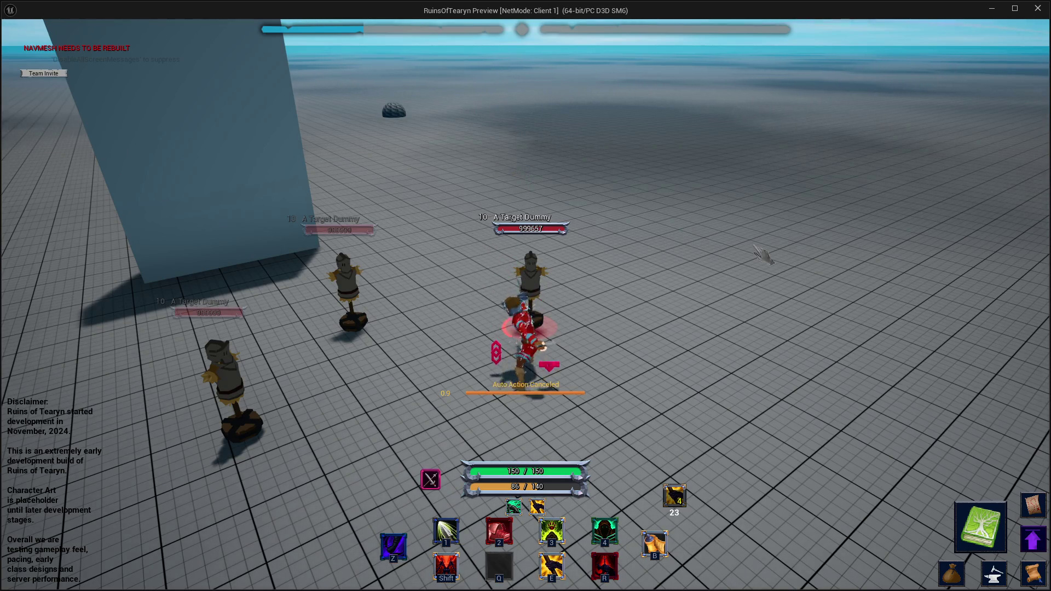
key(z)
key(w)
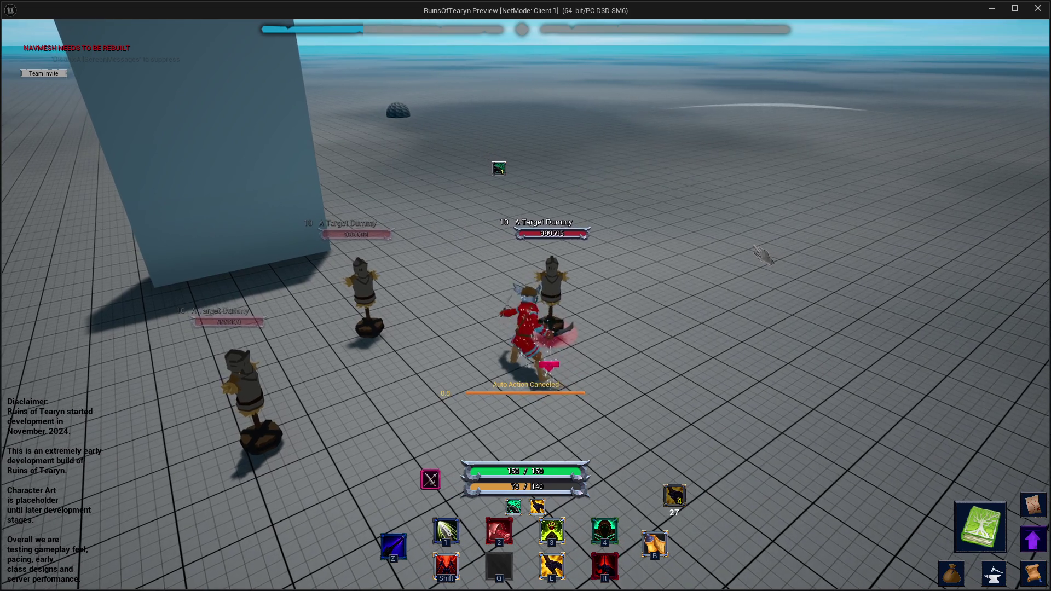
key(d)
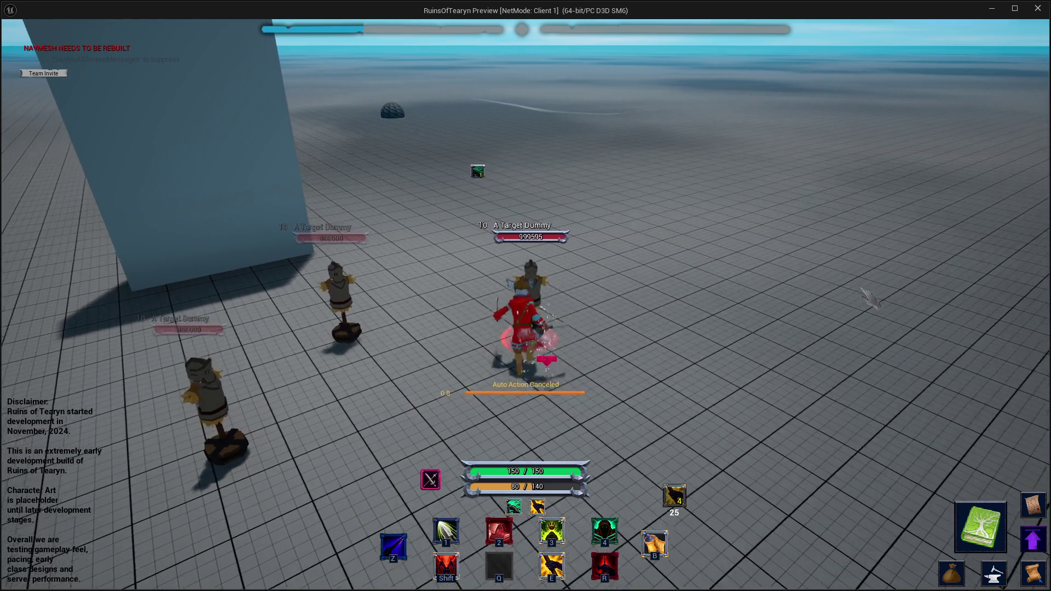
key(w)
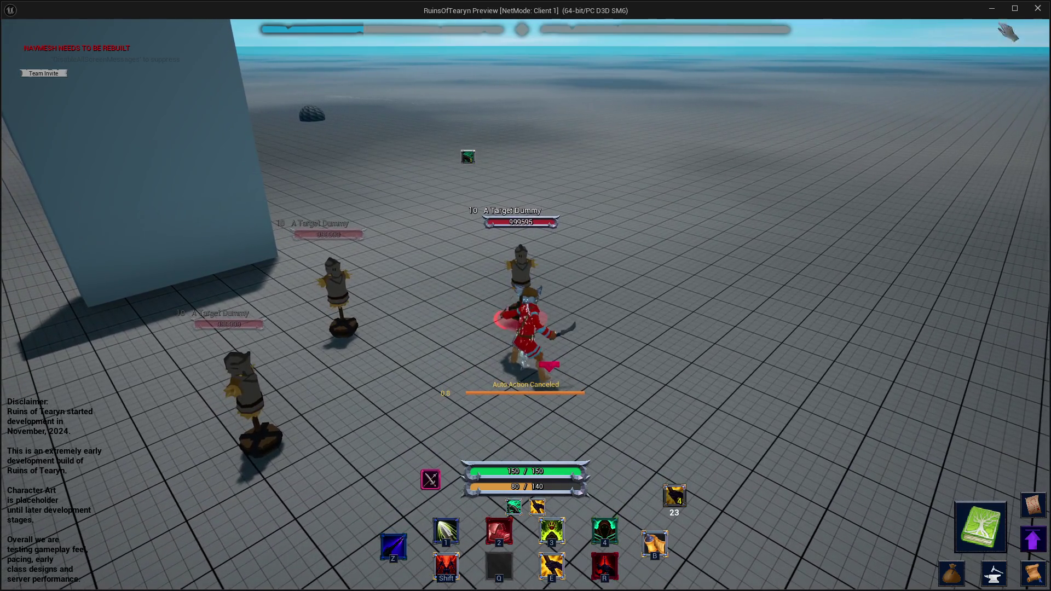
click(1035, 9)
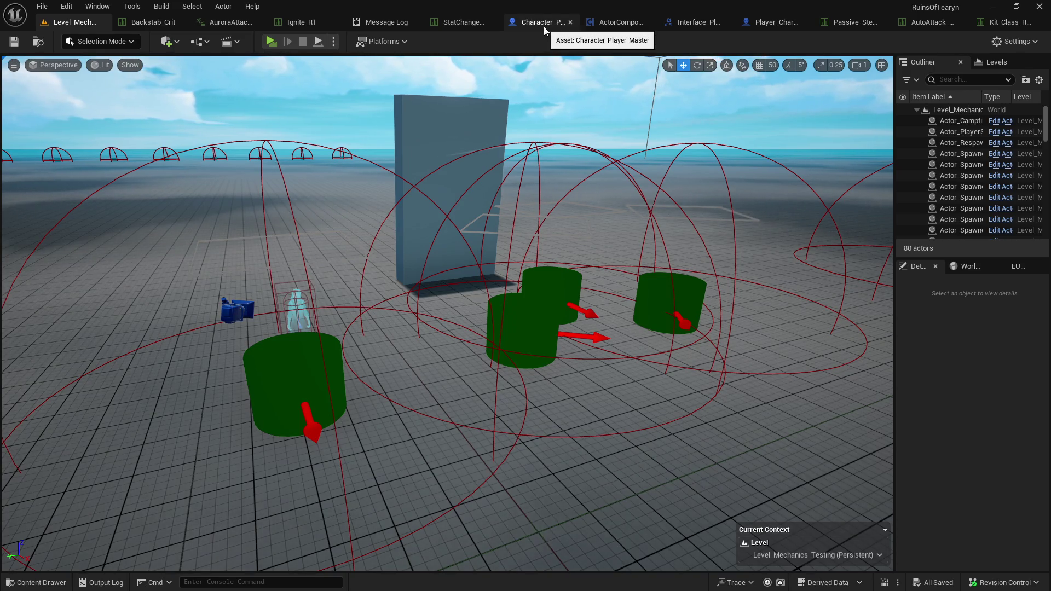
Pan through the rotation-count logic in ActorComponent_Input, then launch a new Play preview.
click(605, 28)
mouse_move(620, 124)
mouse_down()
mouse_move(887, 141)
mouse_move(768, 141)
mouse_up()
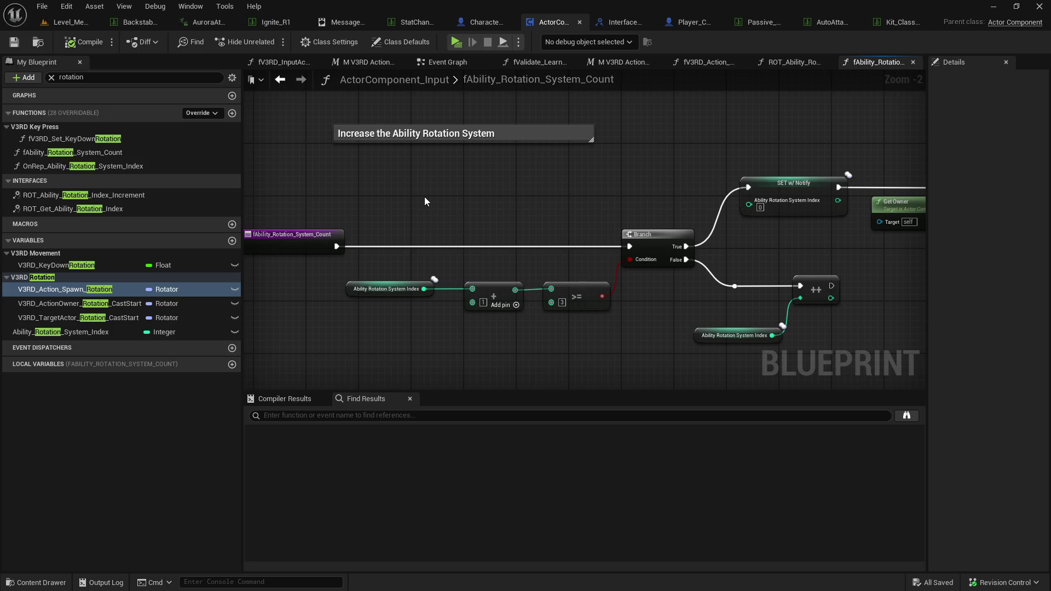
click(454, 41)
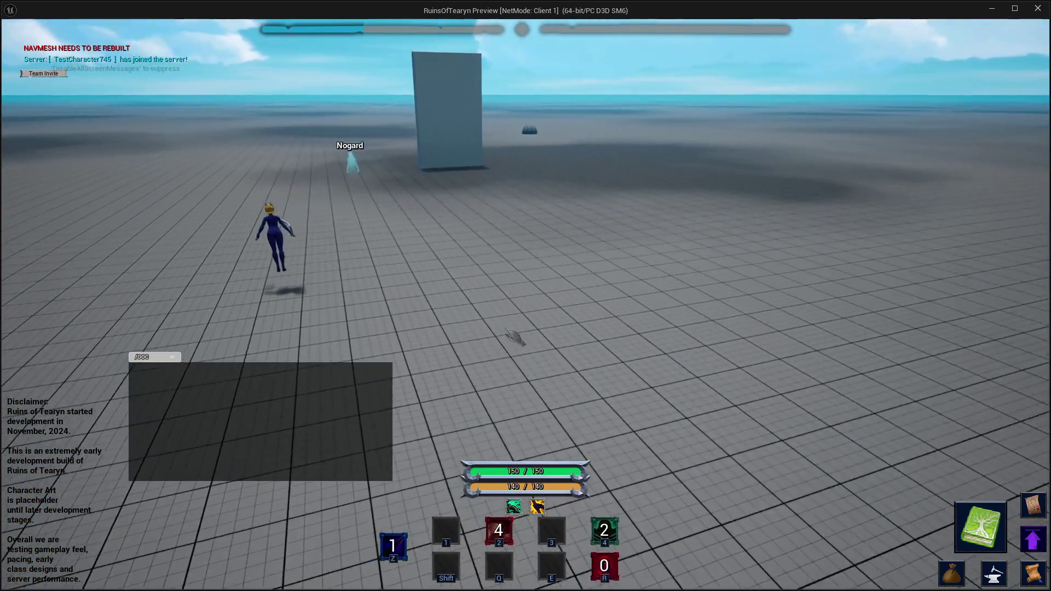
Walk to the target dummies, cast the E buff, then close the preview and pan the graph.
key(w)
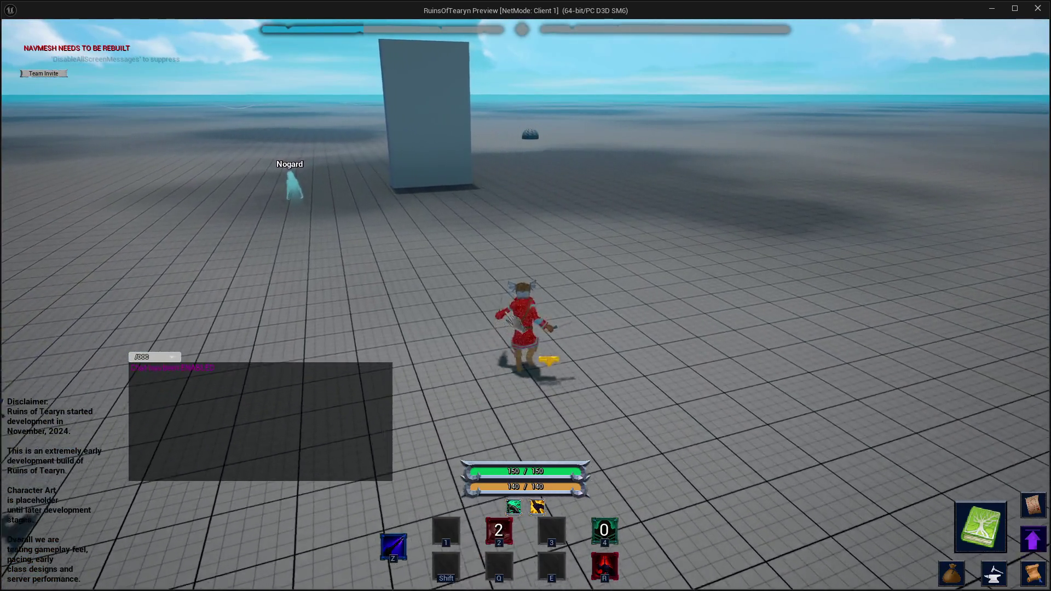
key(w)
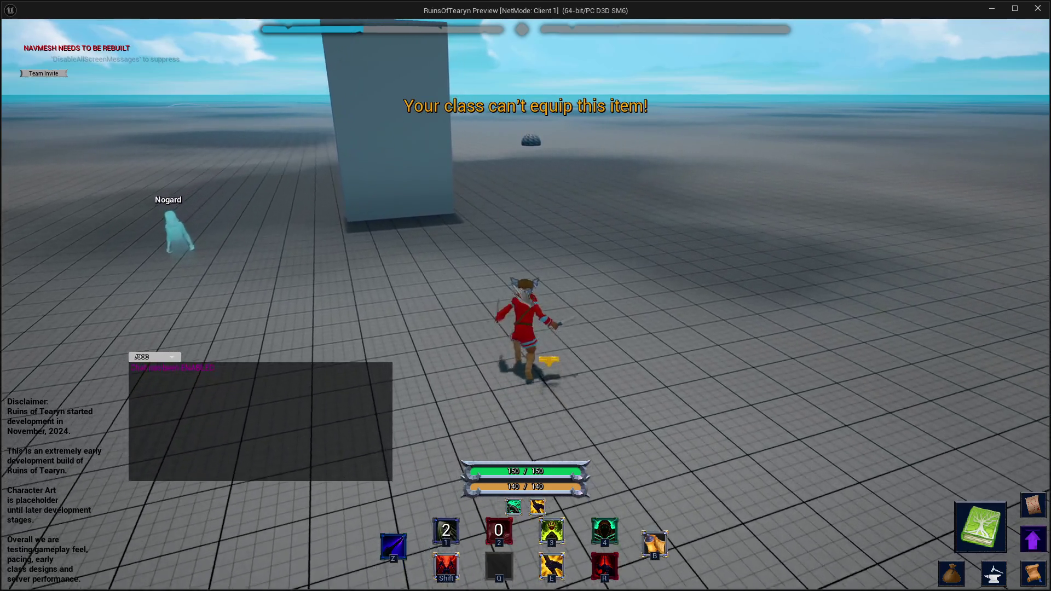
key(w)
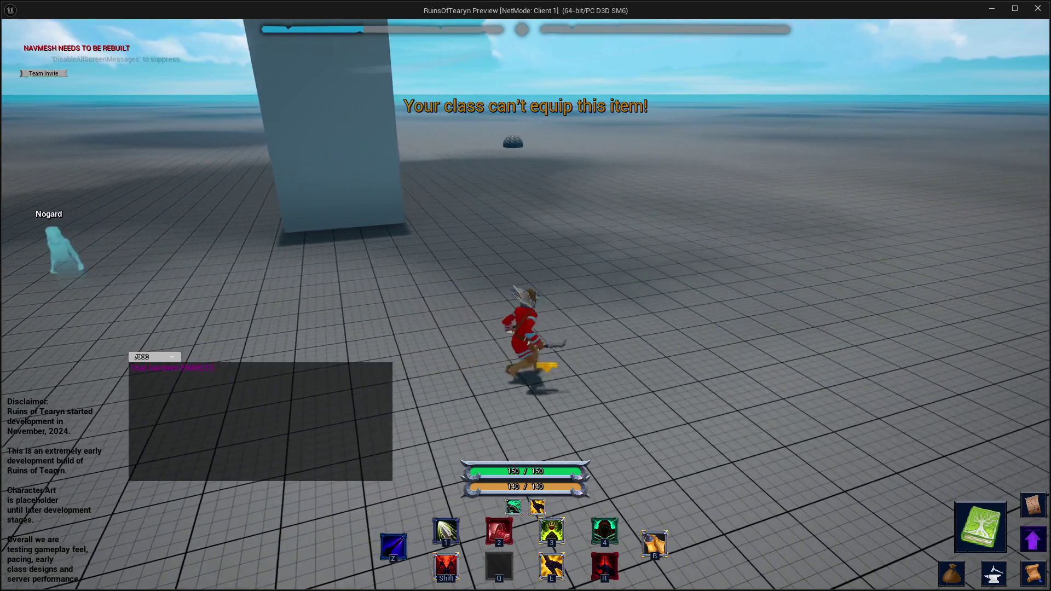
key(w)
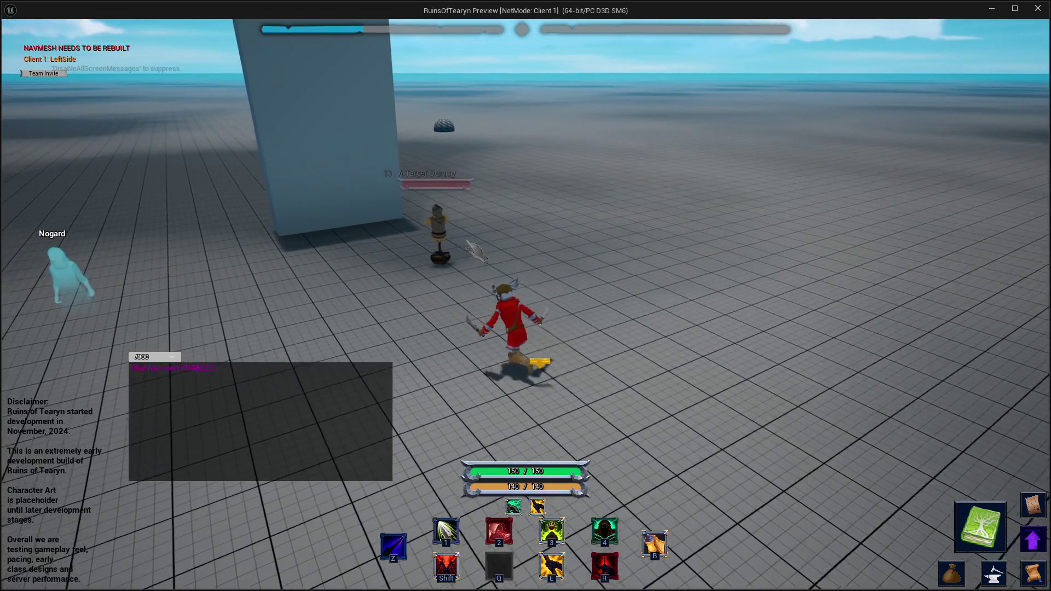
key(w)
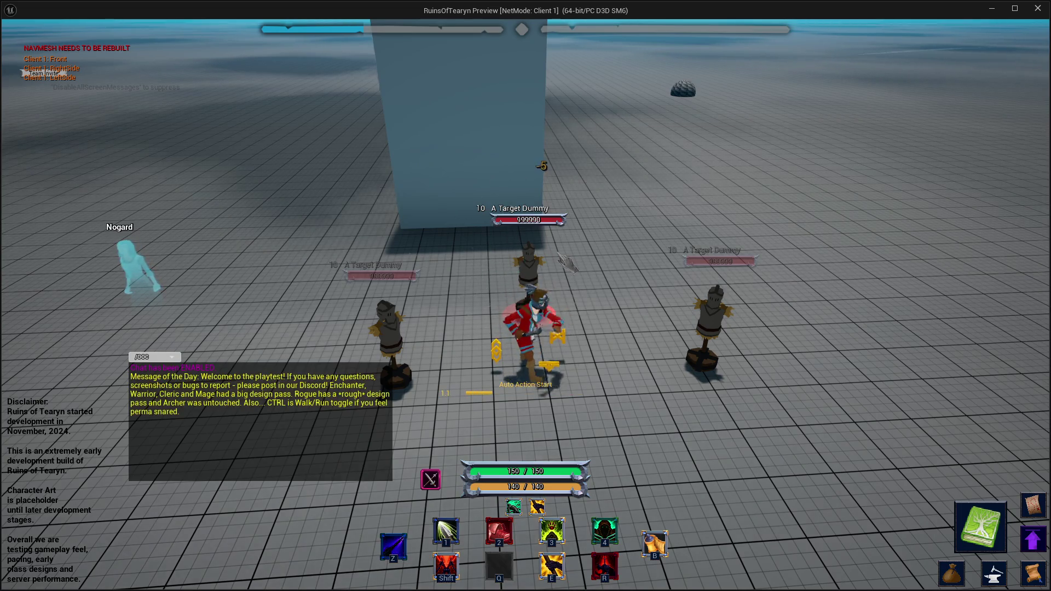
key(e)
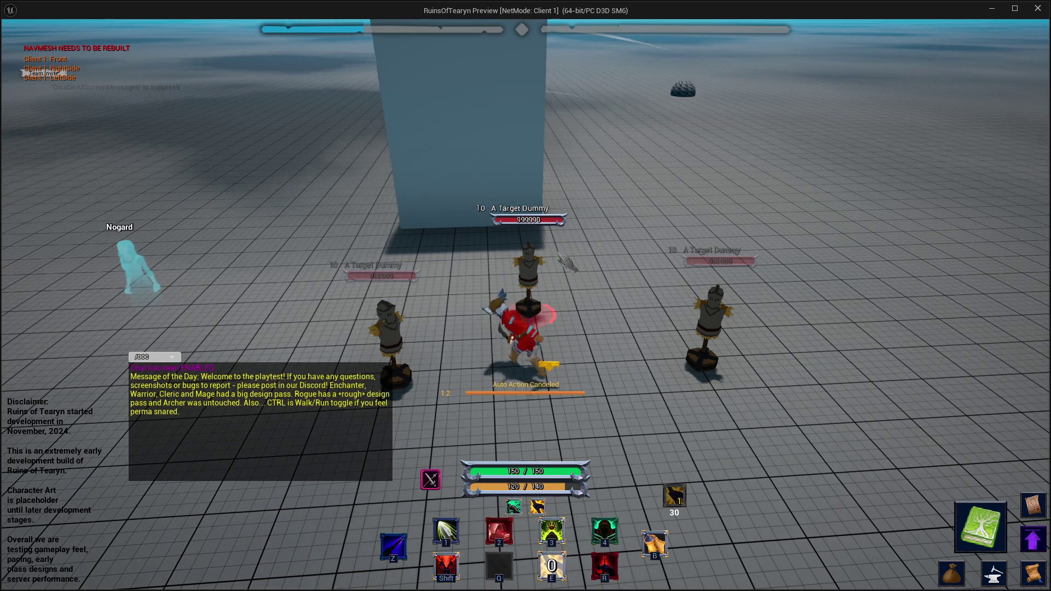
key(d)
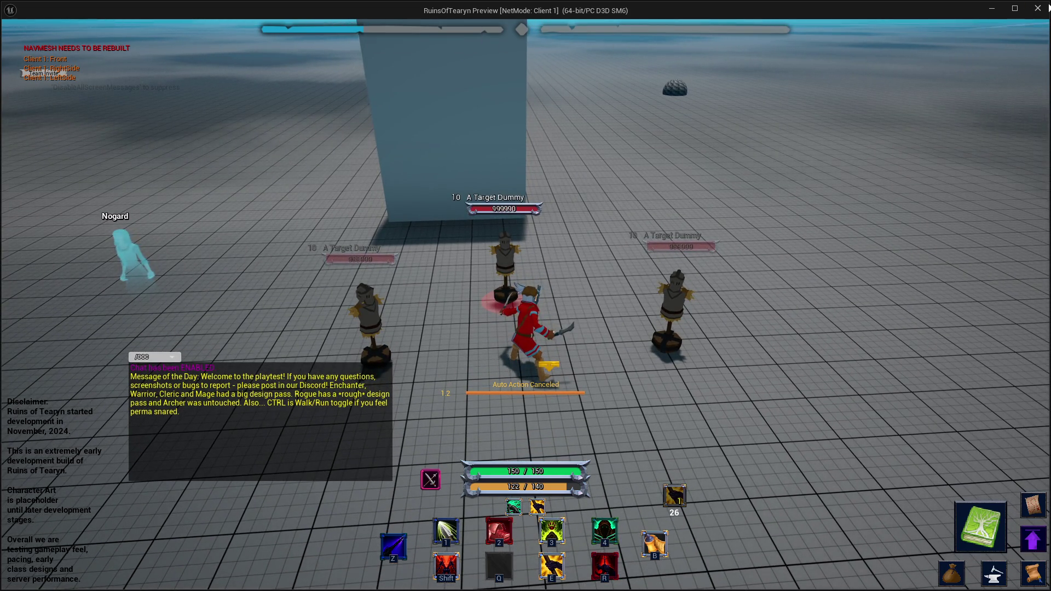
click(1043, 6)
mouse_move(650, 205)
mouse_down()
mouse_move(566, 223)
mouse_move(466, 203)
mouse_up()
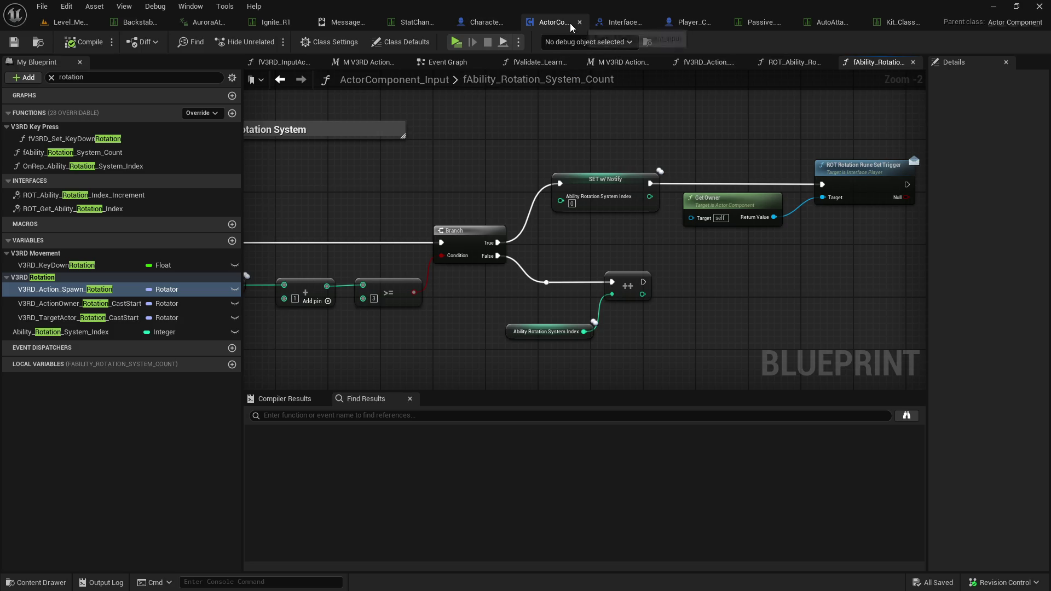
From the Event Graph, drill into fV3RD_Action_Start_Server and then fV3RD_Action_Success_Server.
click(446, 66)
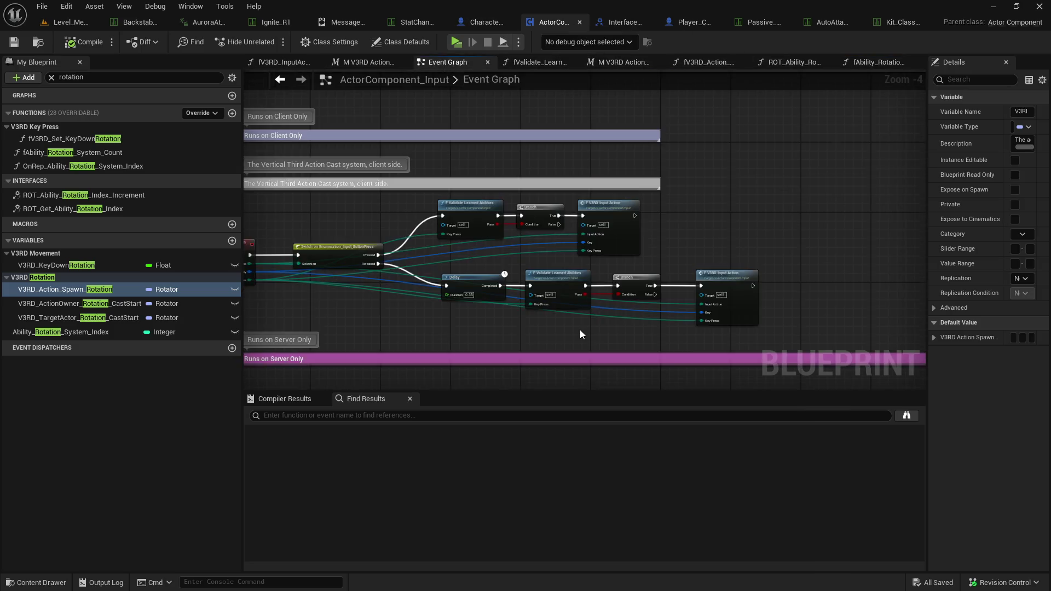
scroll(705, 216, up, 5)
double_click(678, 213)
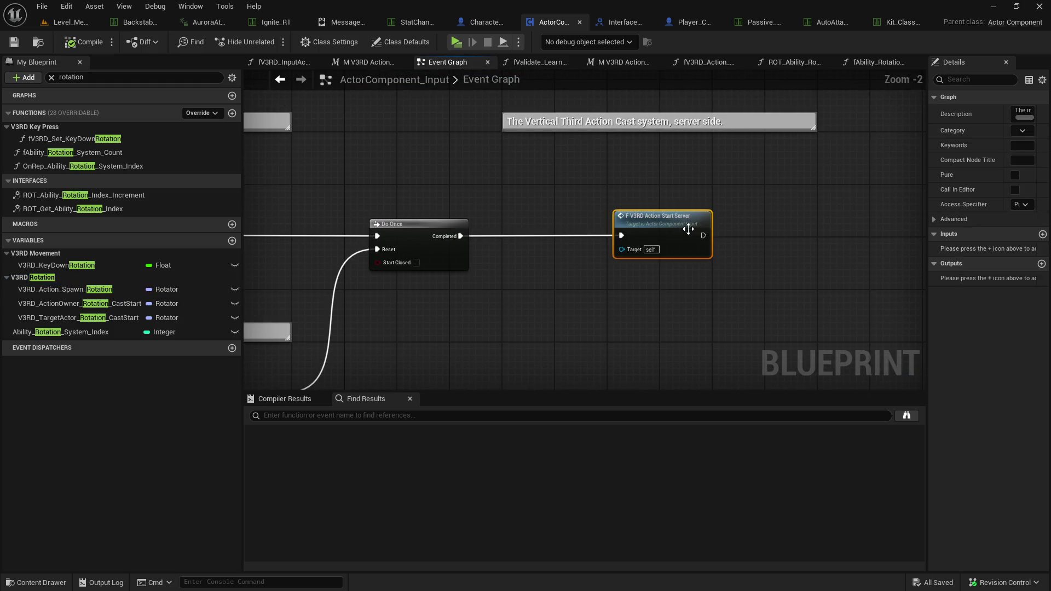
scroll(252, 192, down, 6)
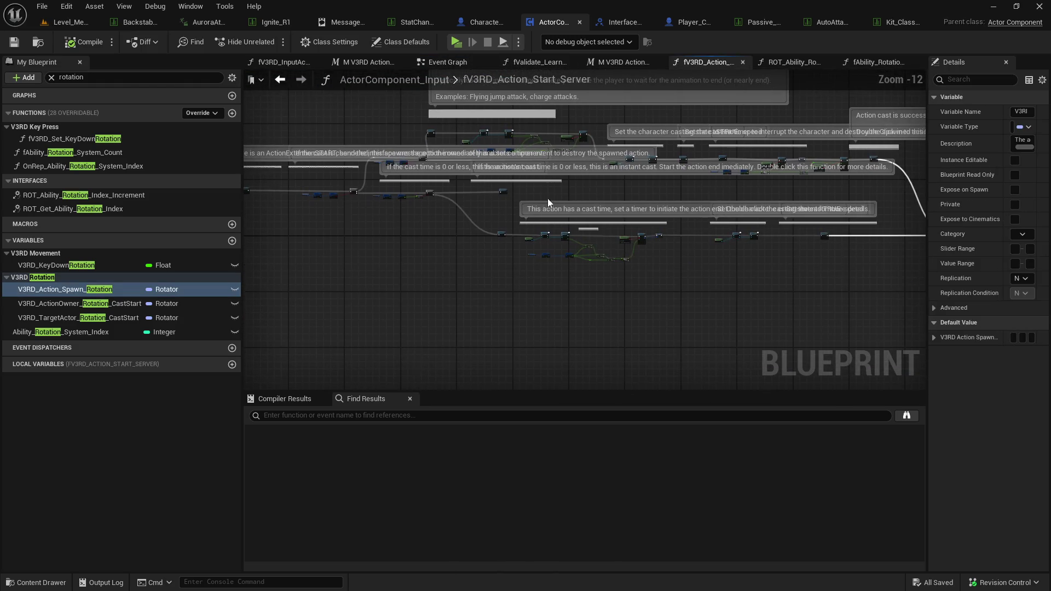
scroll(609, 266, up, 12)
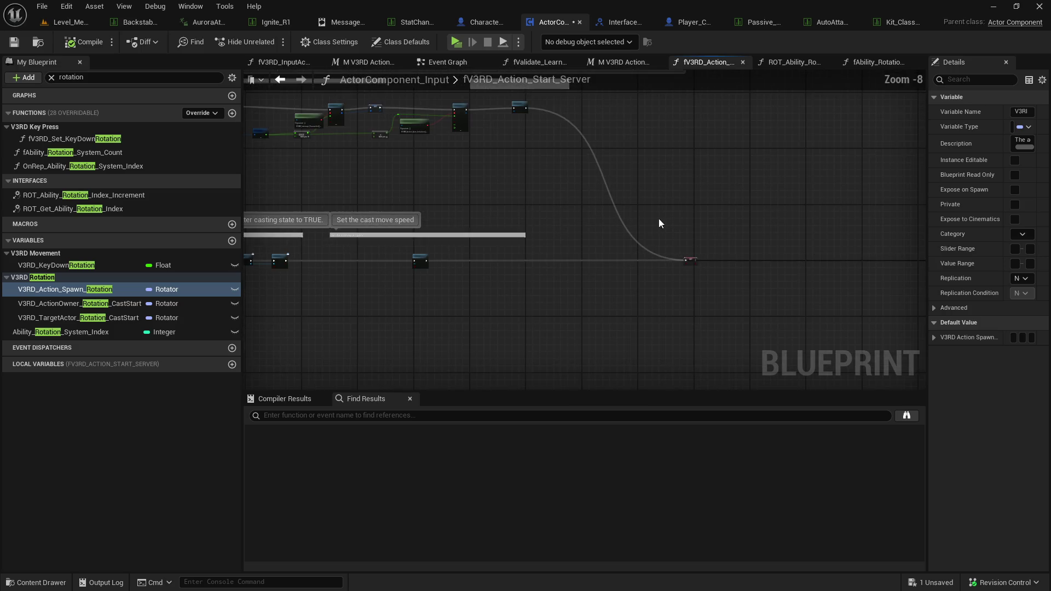
scroll(608, 265, down, 1)
double_click(676, 212)
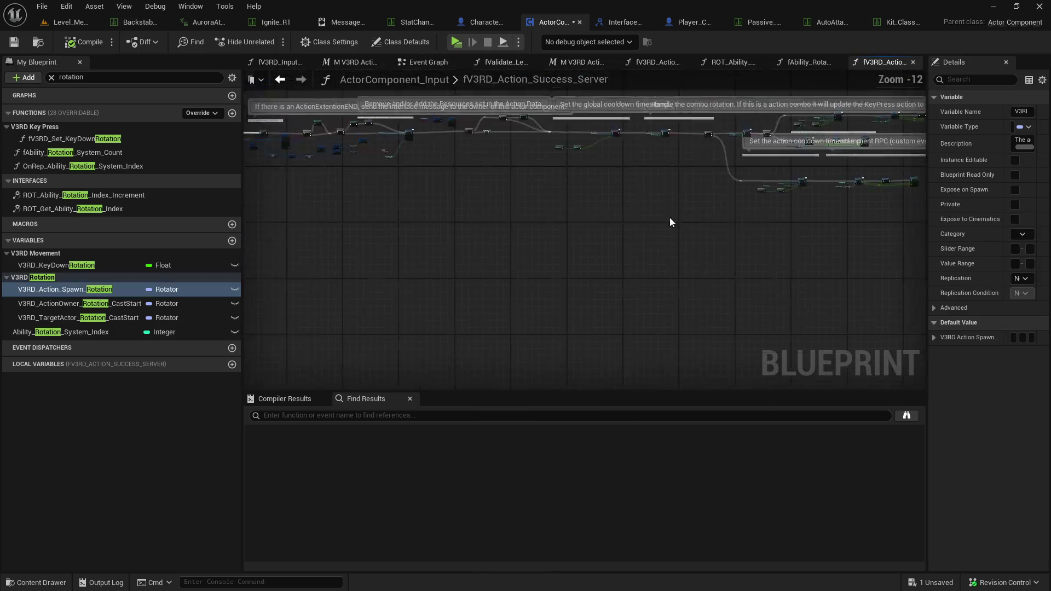
scroll(529, 251, up, 7)
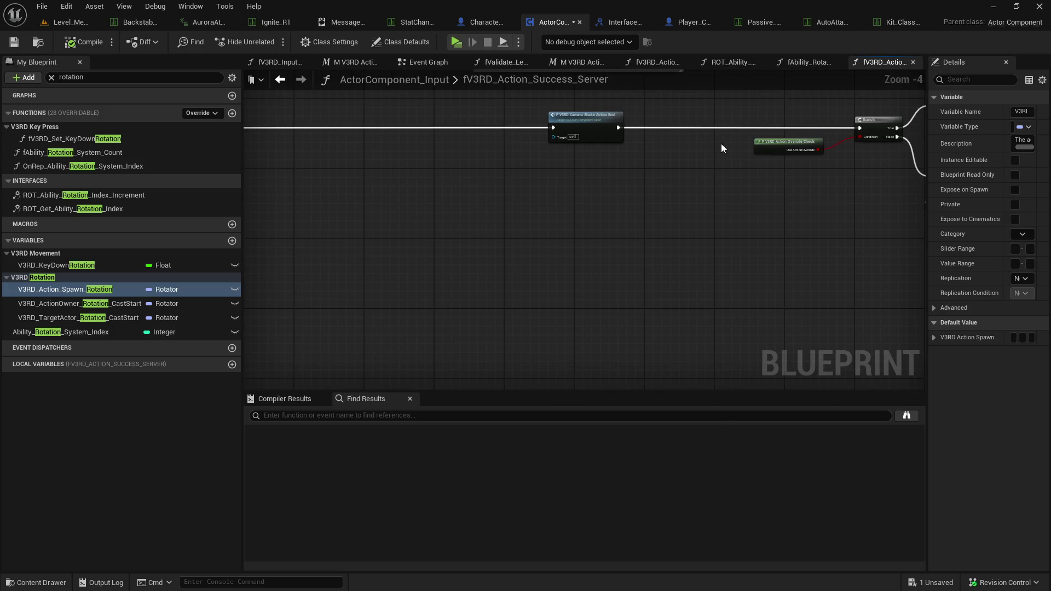
scroll(563, 254, up, 4)
Follow the Success Server flow past Branch, Action Spawn and Resource Change to the rotation count call.
drag(581, 243, 132, 249)
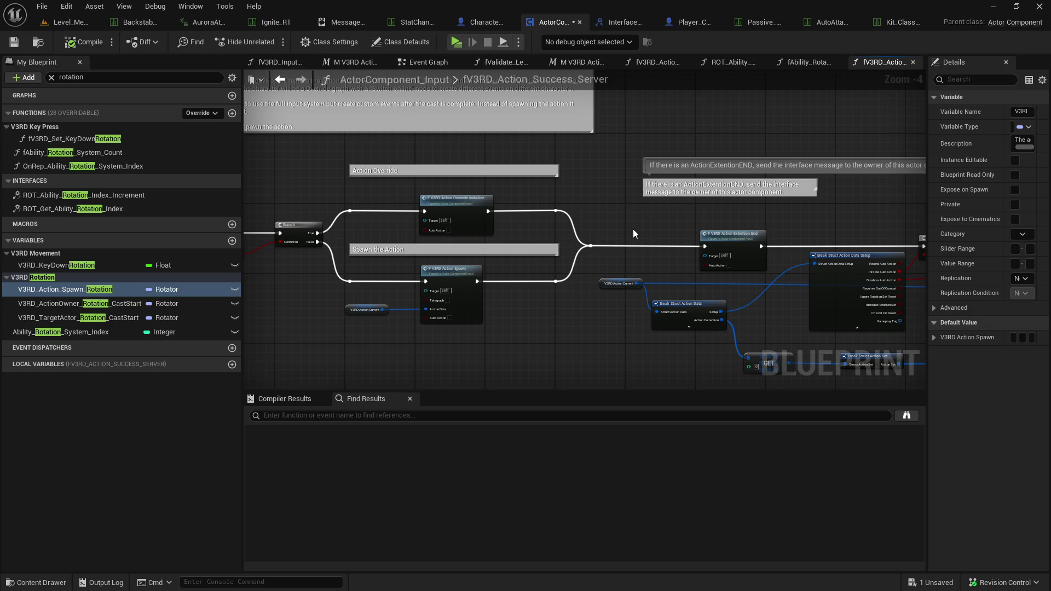
drag(676, 234, 327, 198)
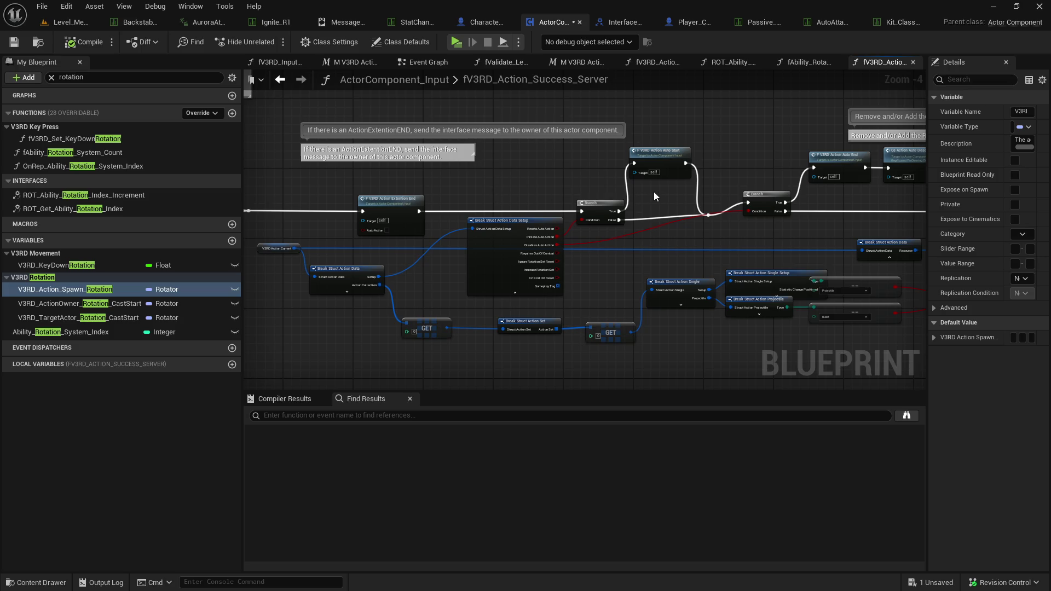
drag(690, 201, 417, 208)
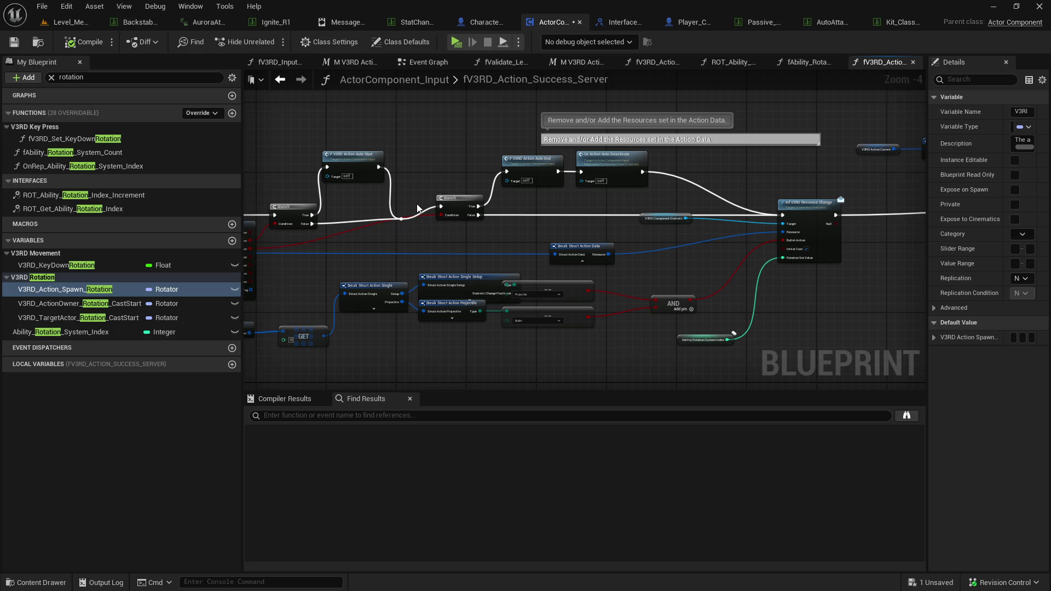
mouse_move(417, 208)
mouse_down()
mouse_move(458, 218)
mouse_move(155, 209)
mouse_move(36, 254)
mouse_up()
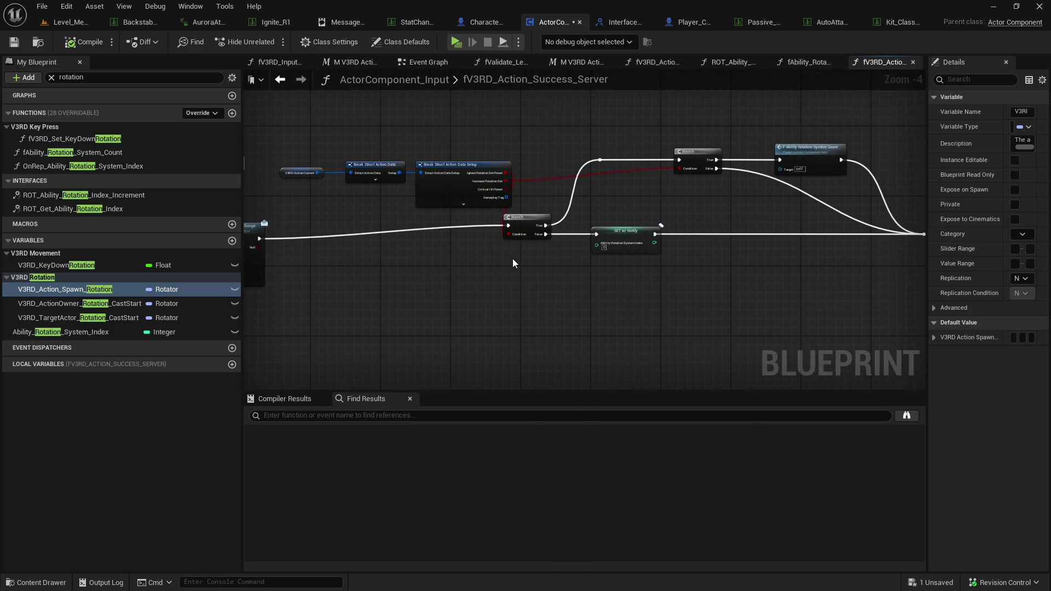
Nudge the V3RD Action Current and both Break Struct nodes slightly left and up.
scroll(498, 259, up, 1)
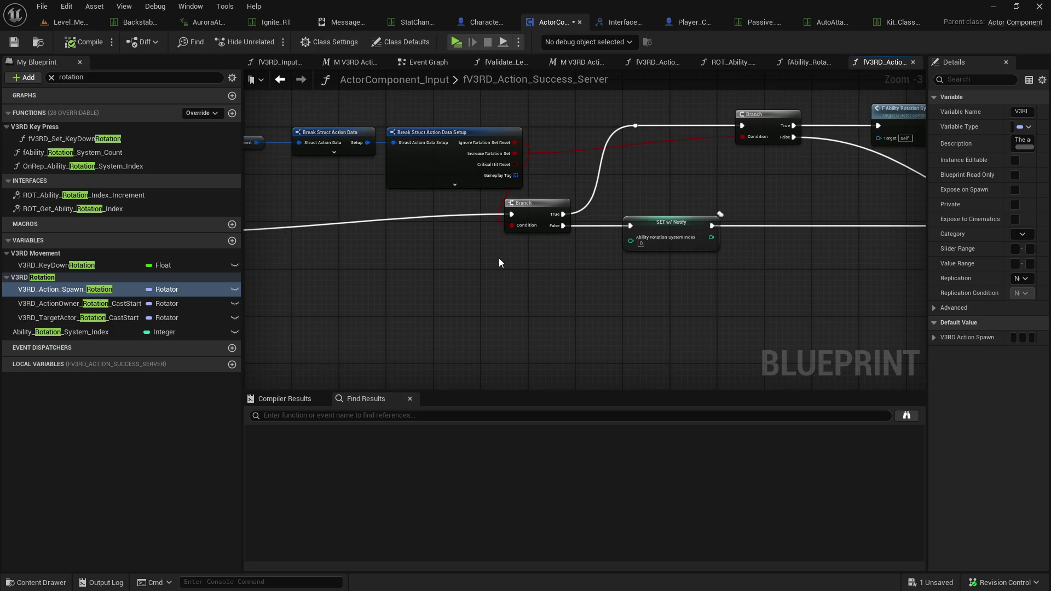
scroll(498, 263, down, 1)
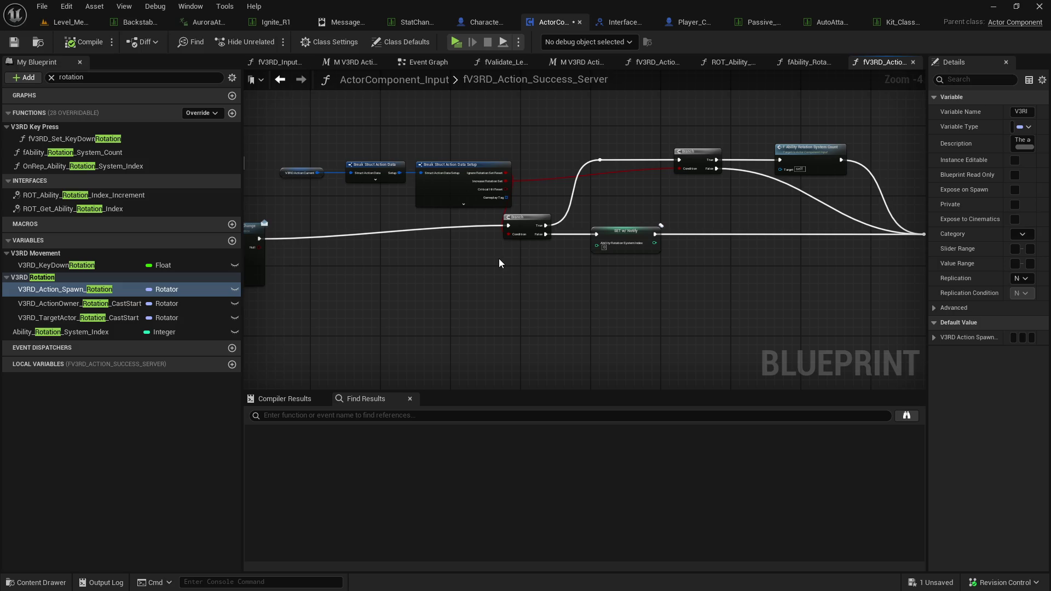
scroll(485, 242, up, 1)
drag(555, 146, 361, 185)
drag(556, 199, 502, 193)
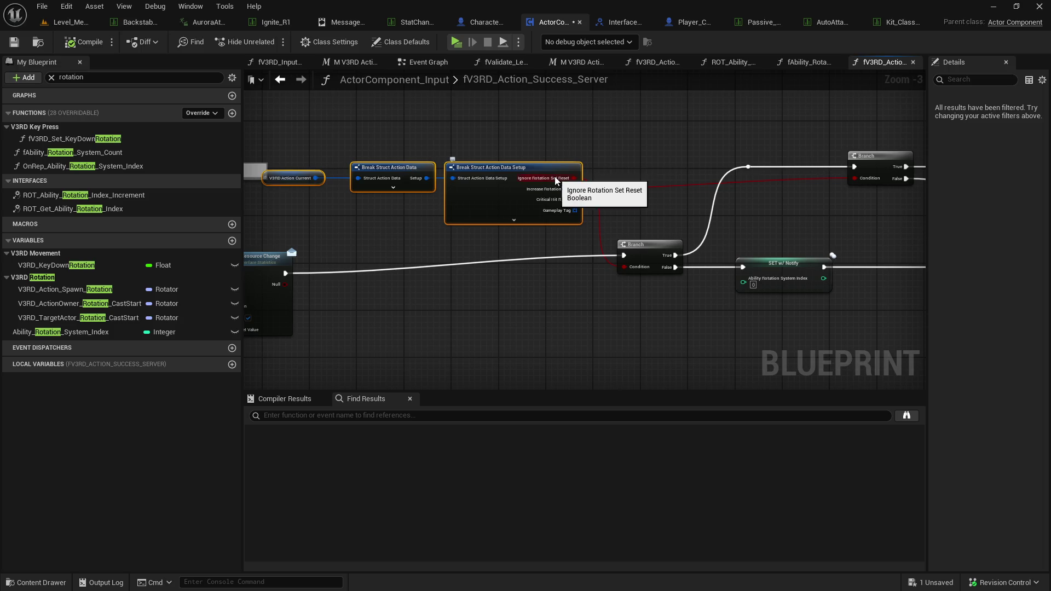
drag(583, 194, 434, 183)
click(599, 203)
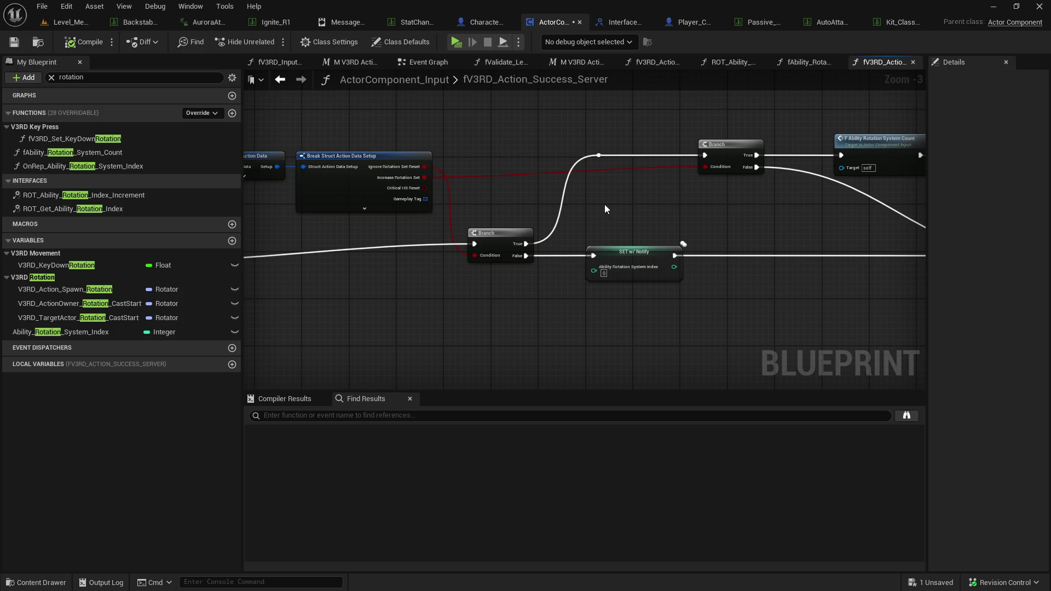
mouse_move(714, 210)
mouse_down()
mouse_move(429, 211)
mouse_move(655, 191)
mouse_up()
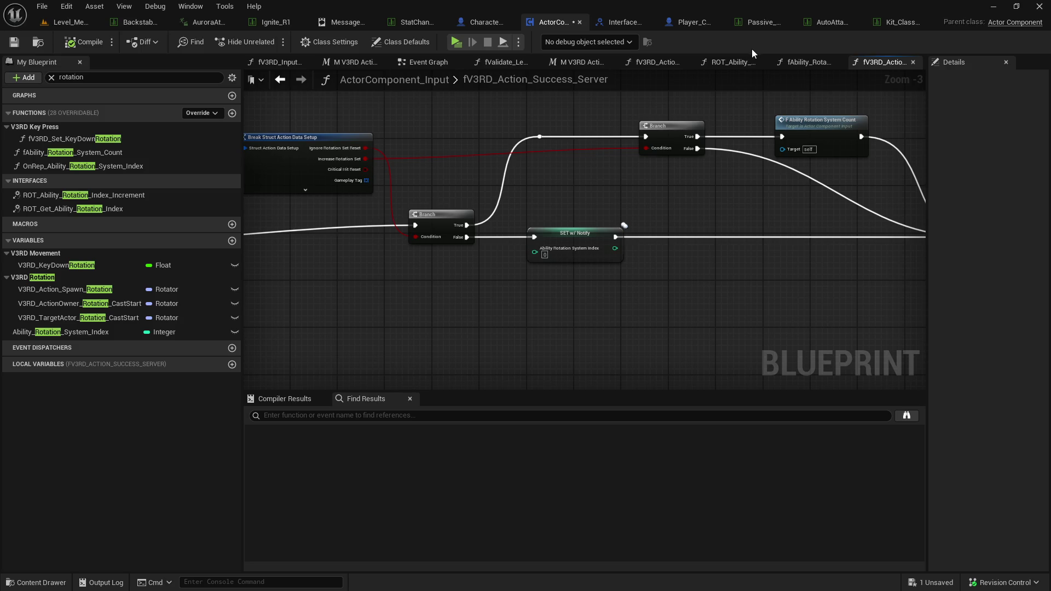
key(ctrl+space)
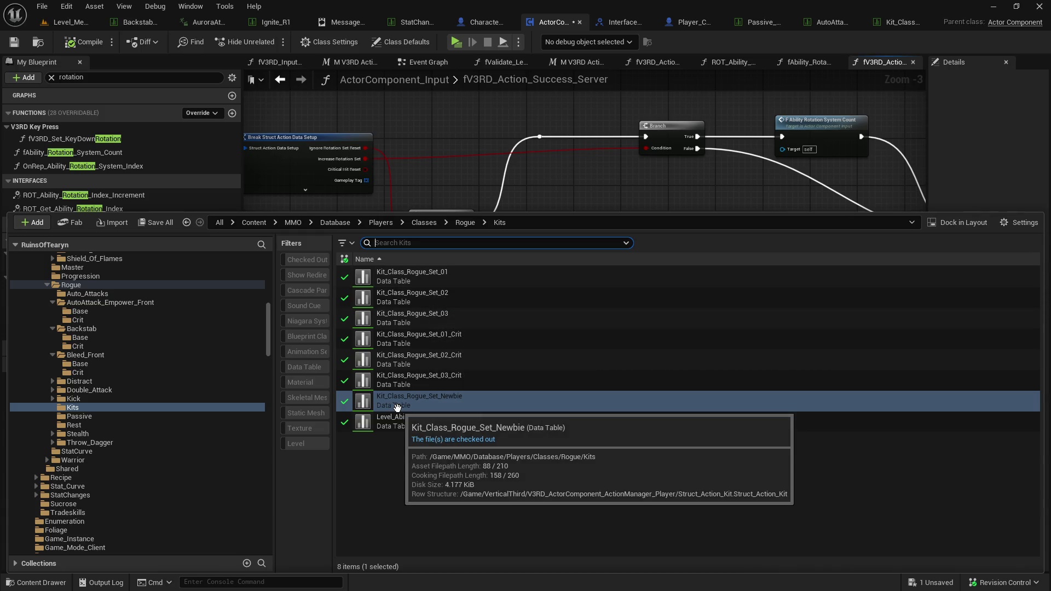
Open the Backstab data table from Rogue/Backstab/Base, then go back to the ActorComponent_Input graph.
scroll(189, 383, up, 1)
click(132, 354)
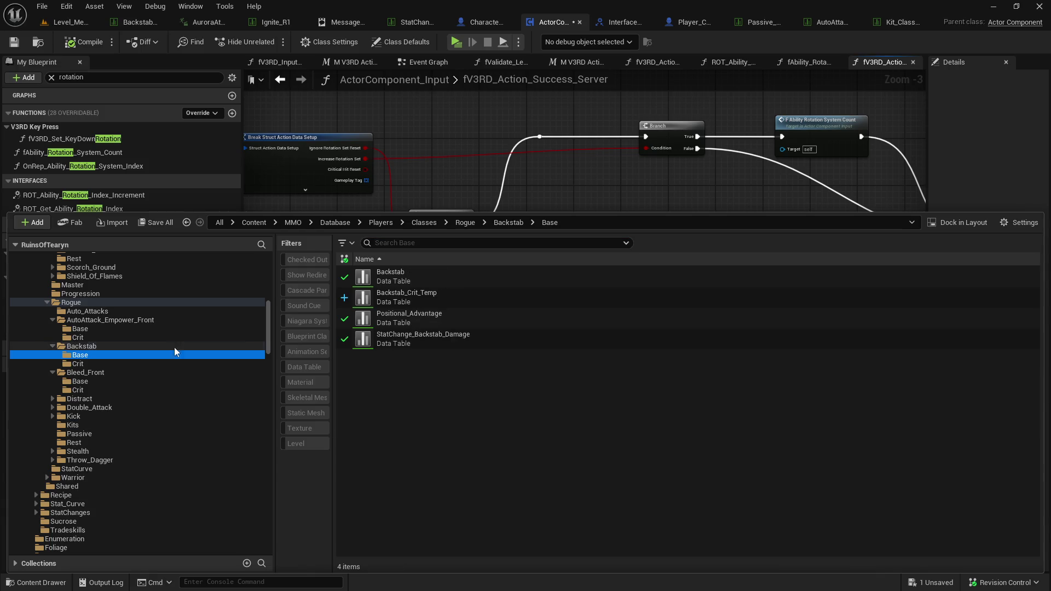
double_click(525, 276)
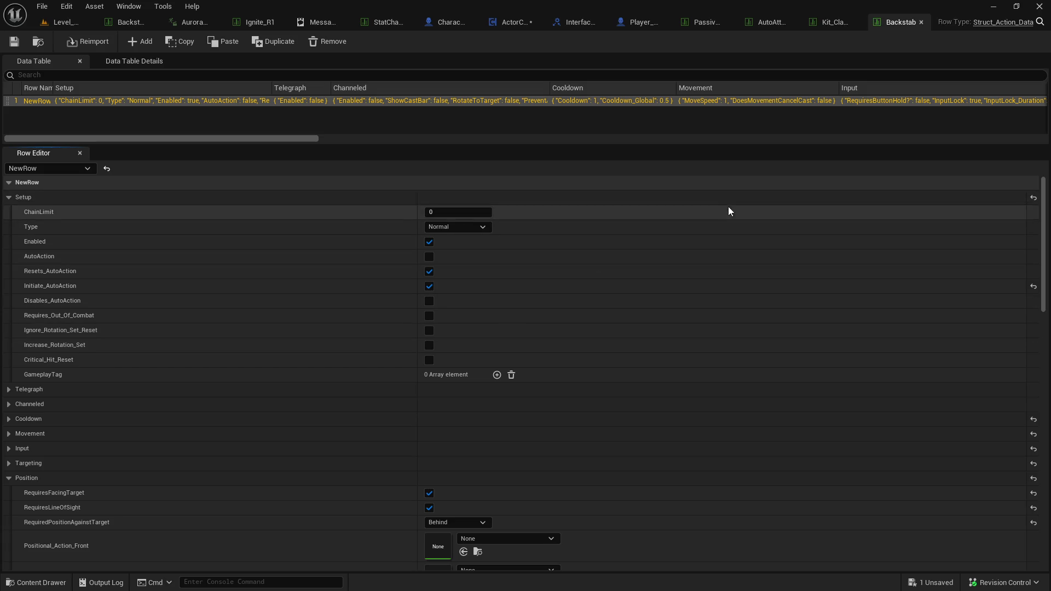
click(518, 23)
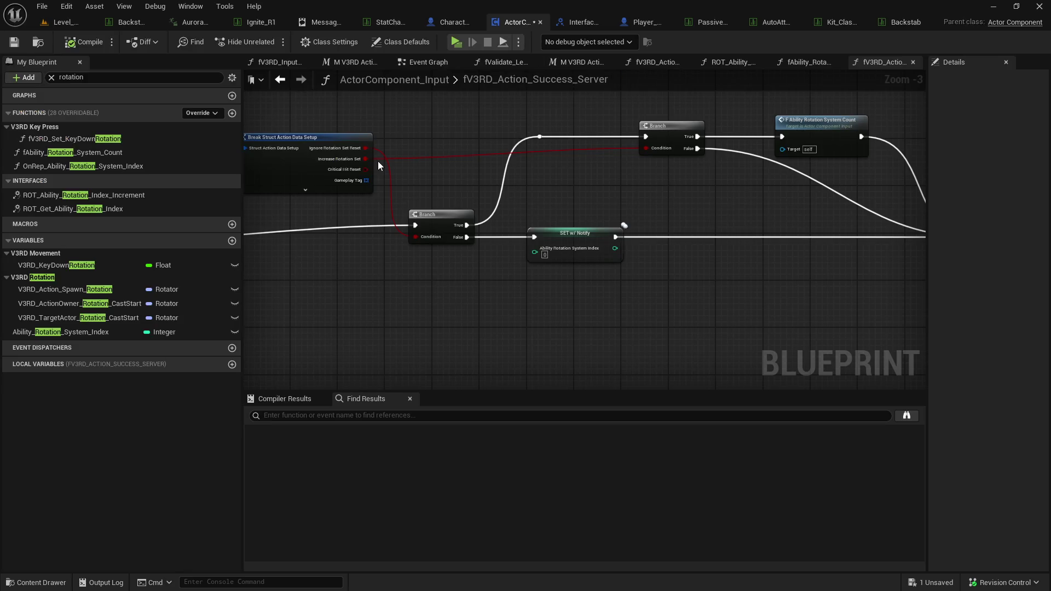
drag(691, 195, 569, 200)
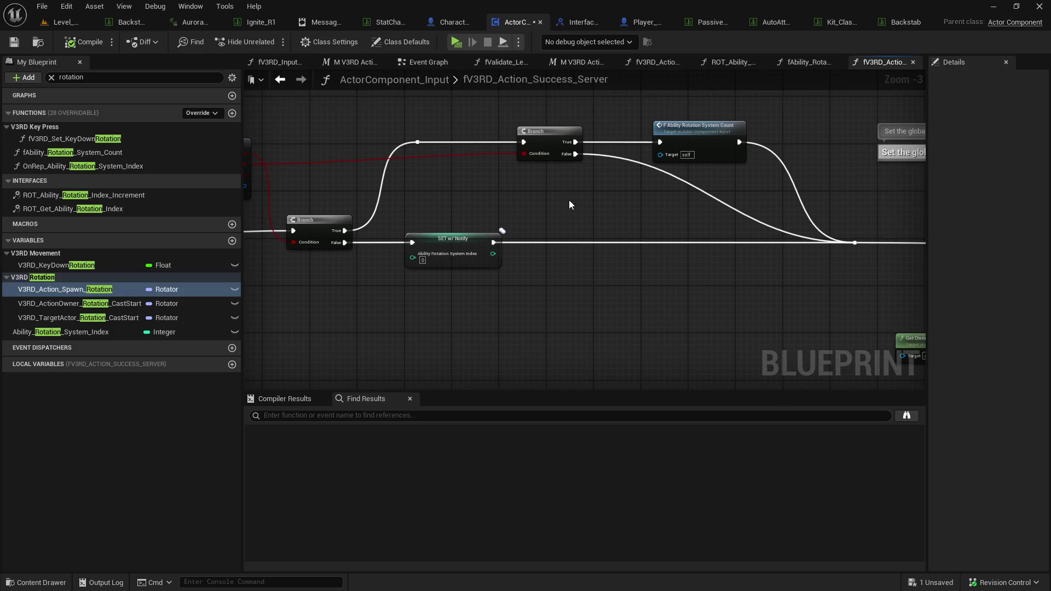
Inspect the OnRep_Ability_Rotation_System_Index function, then glance at the Backstab table and return.
double_click(451, 238)
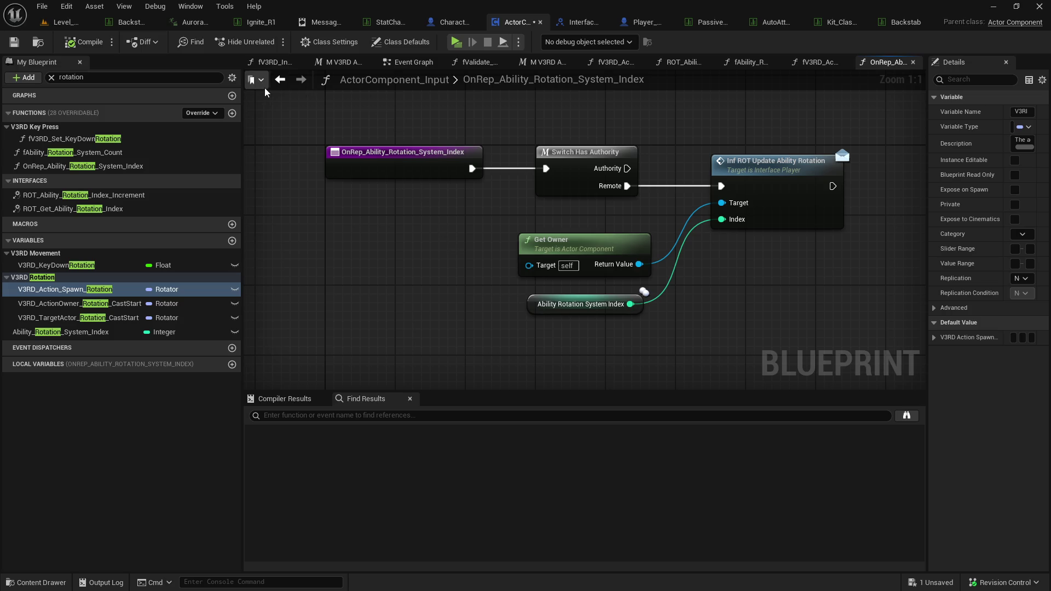
click(280, 80)
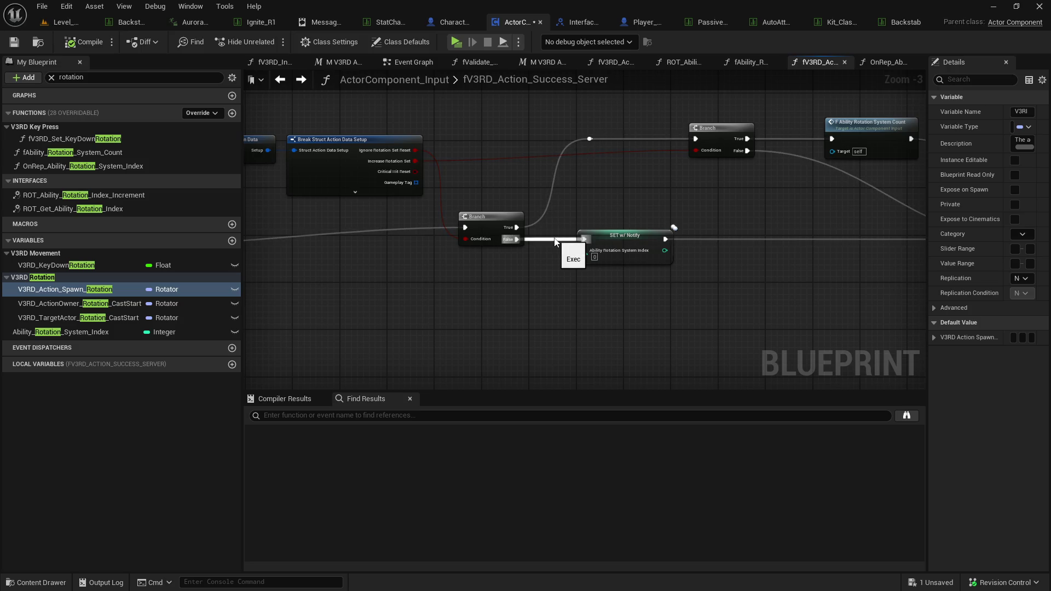
click(899, 24)
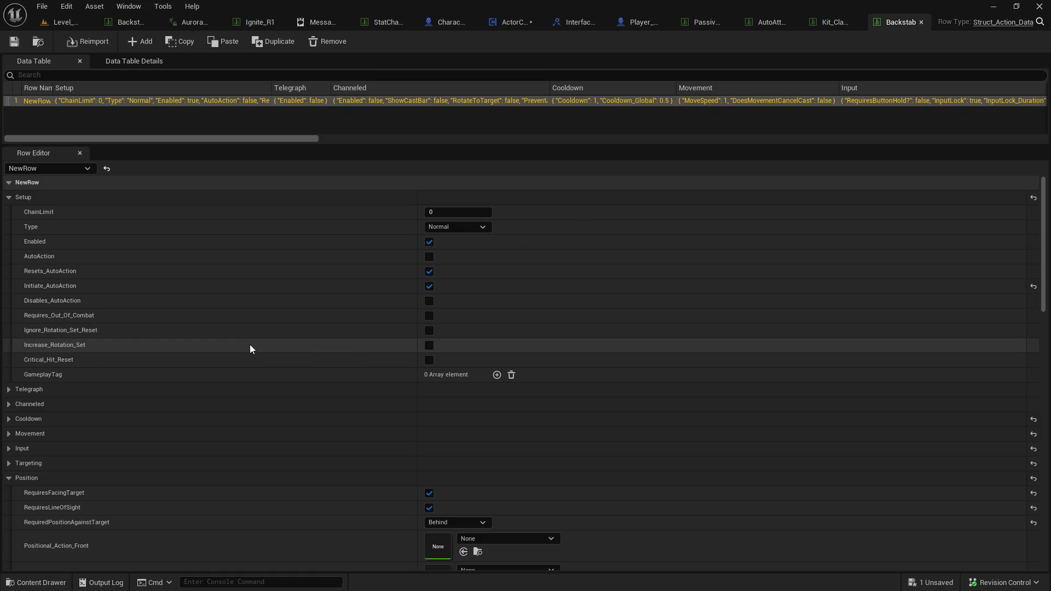
click(511, 27)
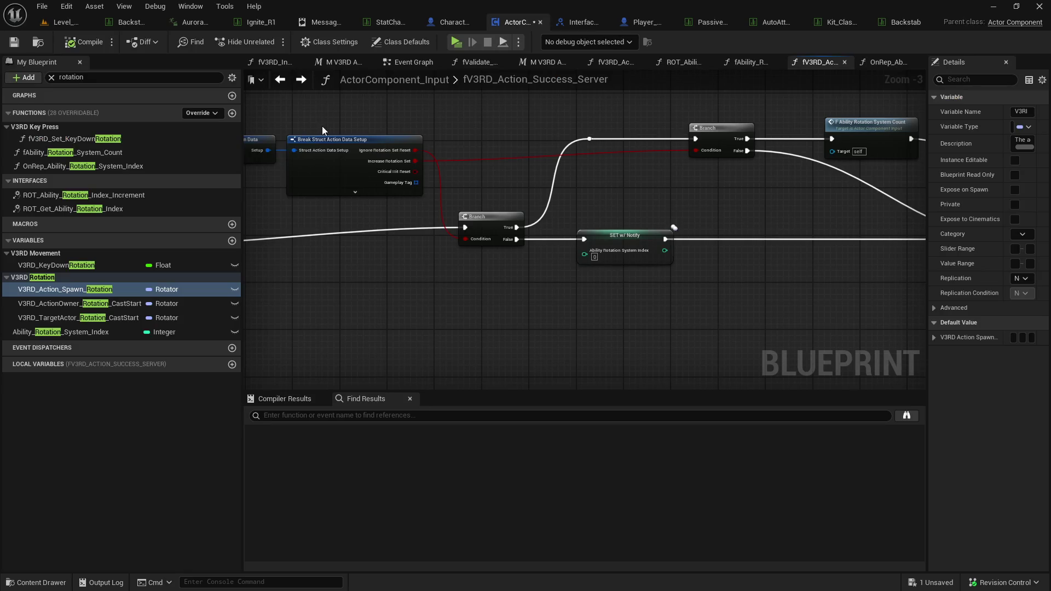
Switch to the Ignite_R1 data table and locate its asset in the Content Drawer.
click(39, 42)
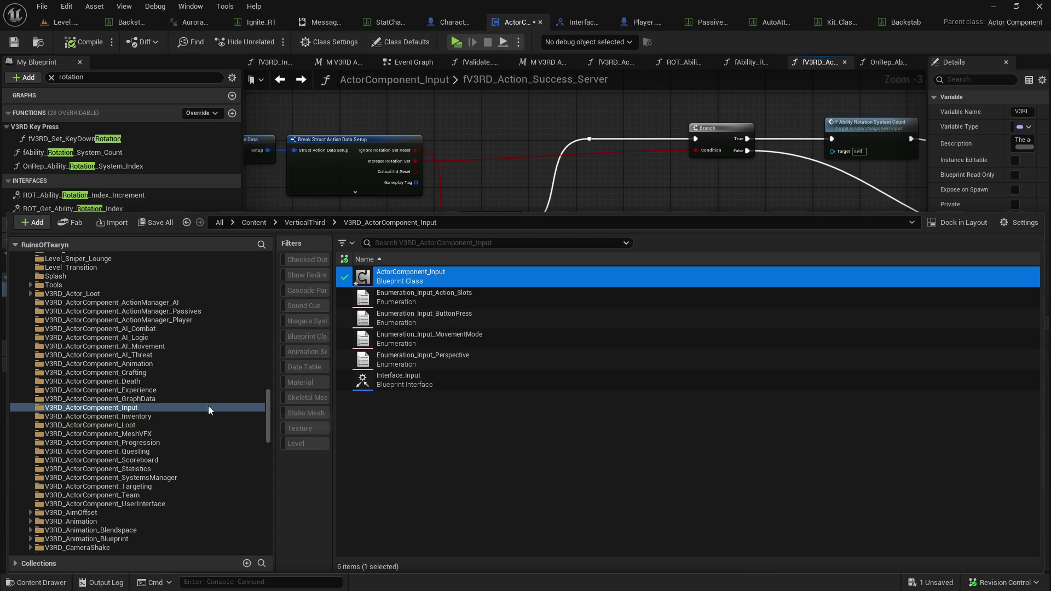
scroll(208, 406, up, 5)
scroll(208, 405, up, 5)
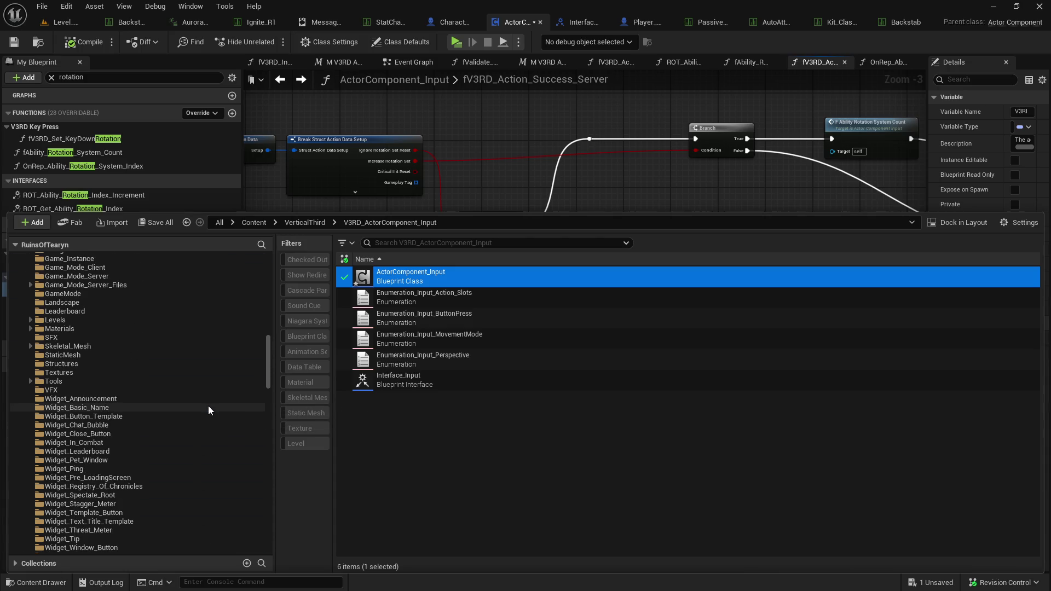
click(43, 44)
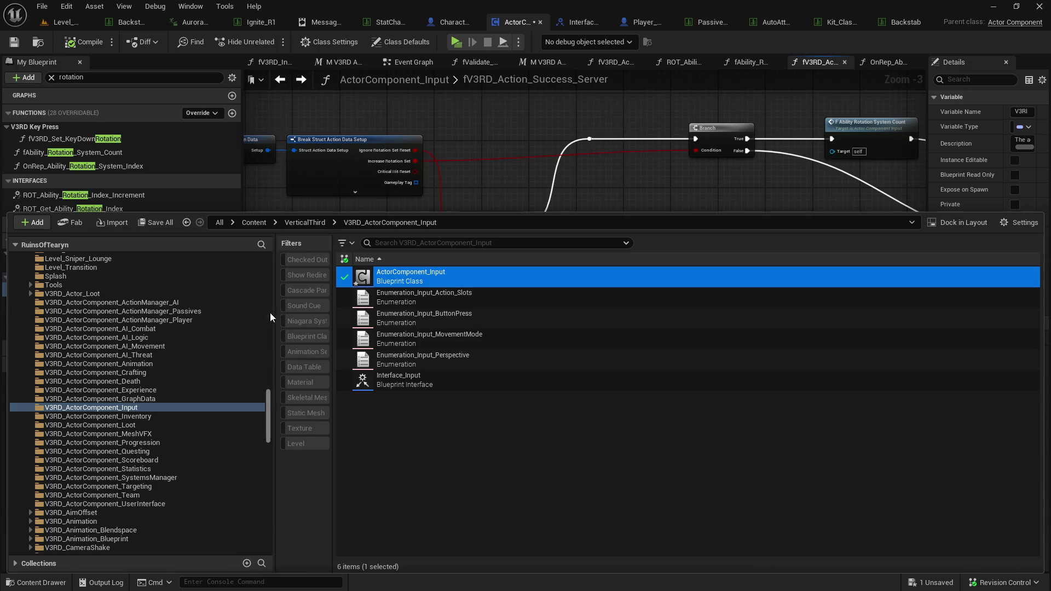
scroll(206, 386, up, 3)
scroll(206, 386, up, 4)
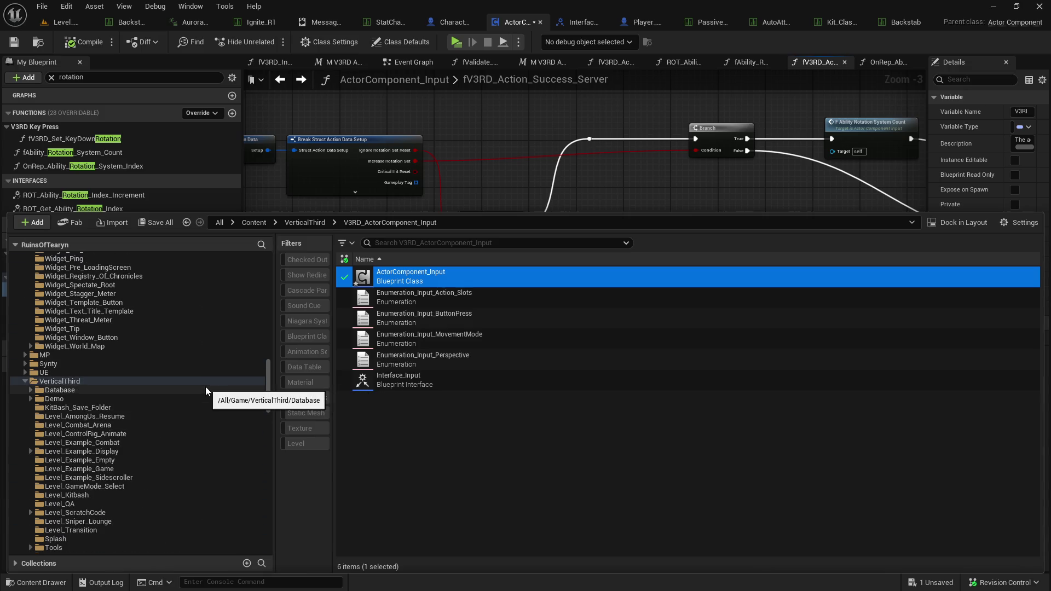
click(325, 22)
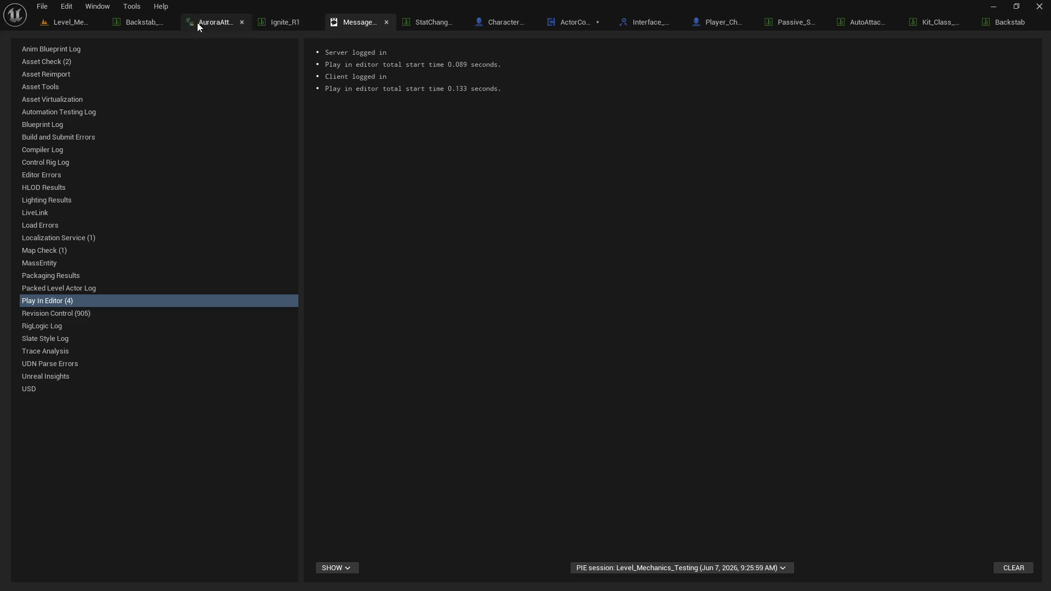
click(255, 22)
click(42, 40)
scroll(106, 402, down, 5)
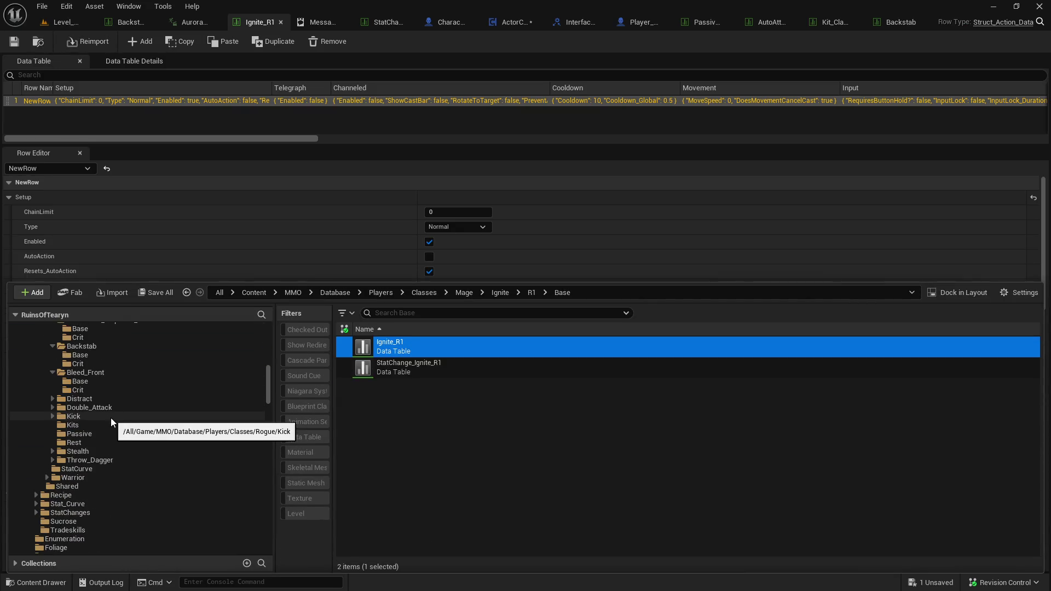
Browse the Backstab, Bleed_Front, Distract, Double_Attack and Passive subfolders, ending on the Rogue folder.
click(119, 382)
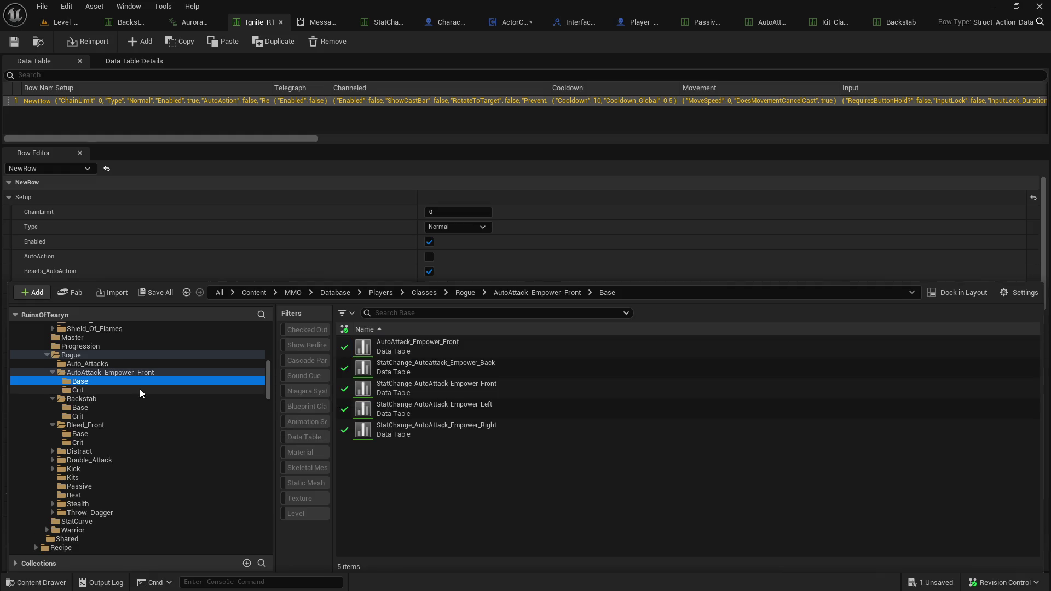
click(126, 414)
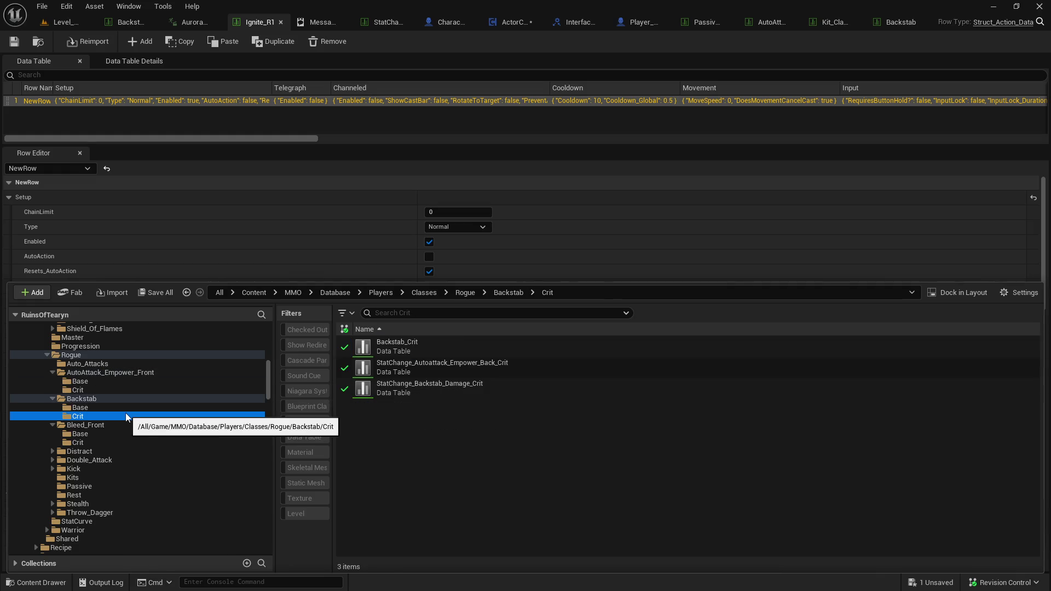
click(127, 406)
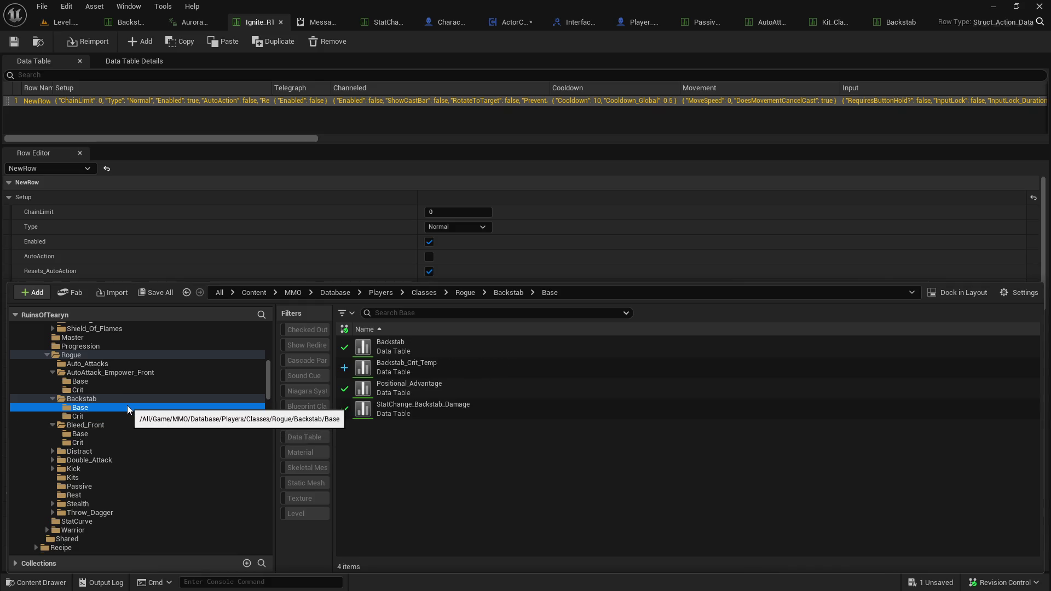
click(110, 382)
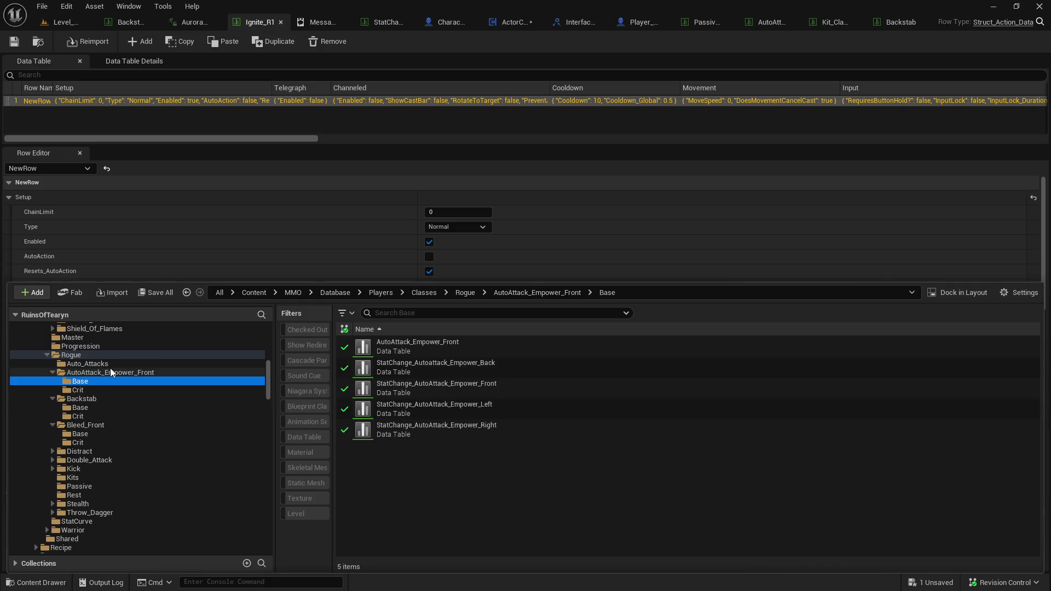
click(95, 434)
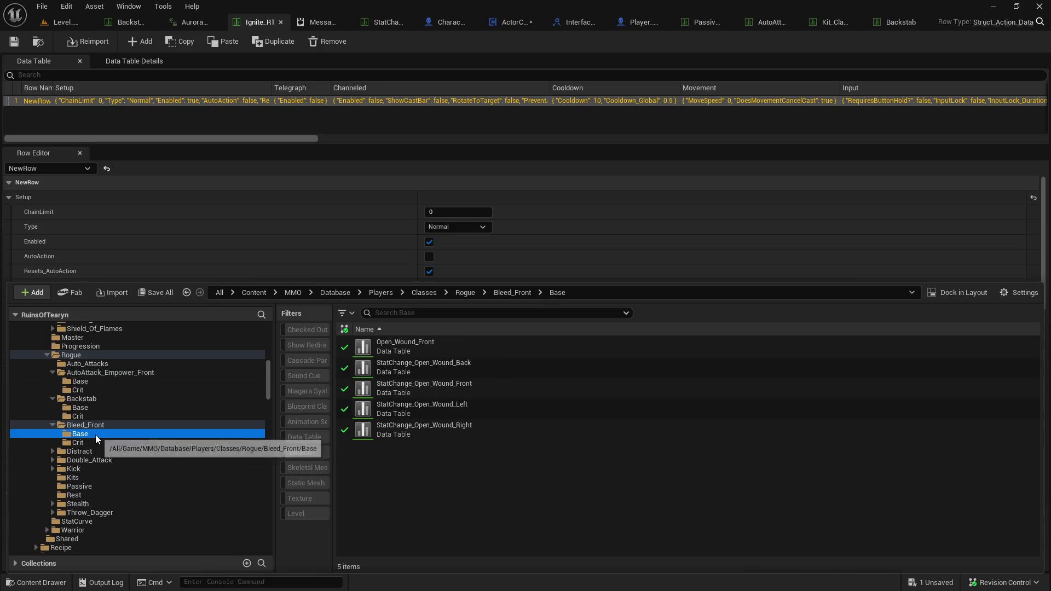
scroll(95, 433, down, 2)
click(51, 407)
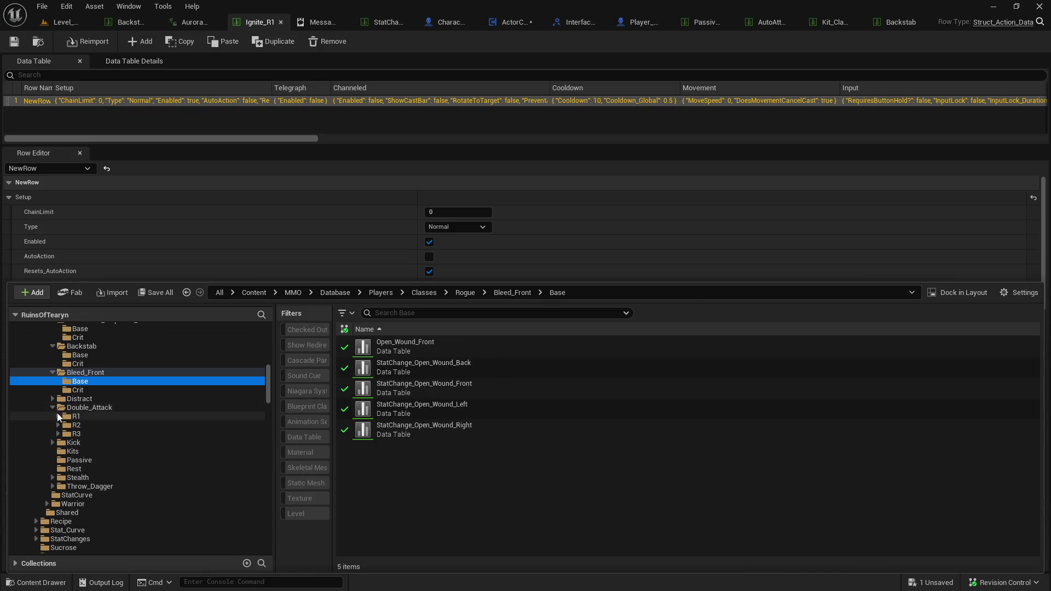
click(53, 399)
click(88, 407)
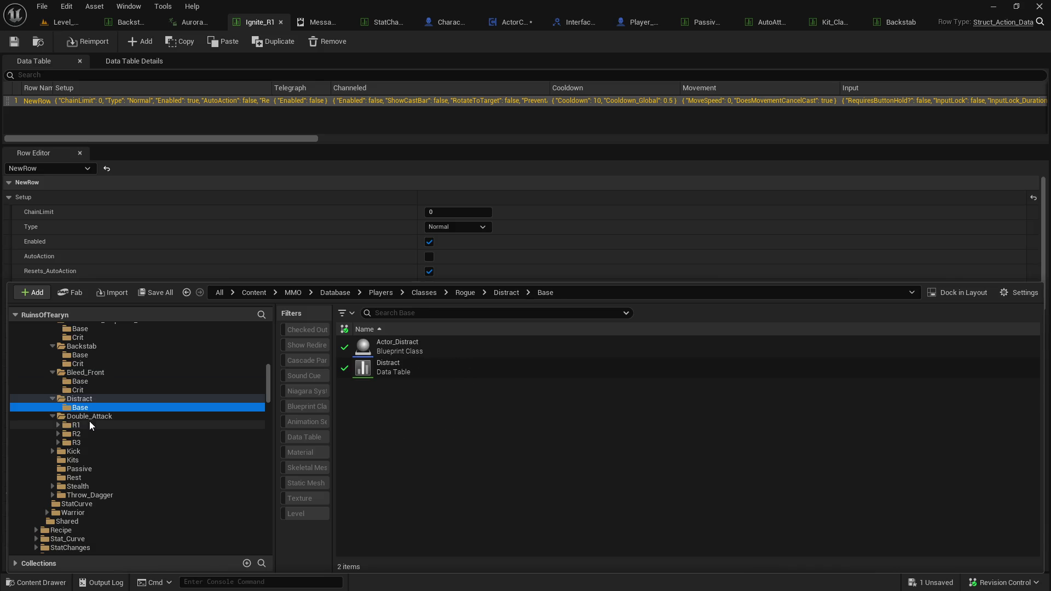
click(89, 425)
click(58, 433)
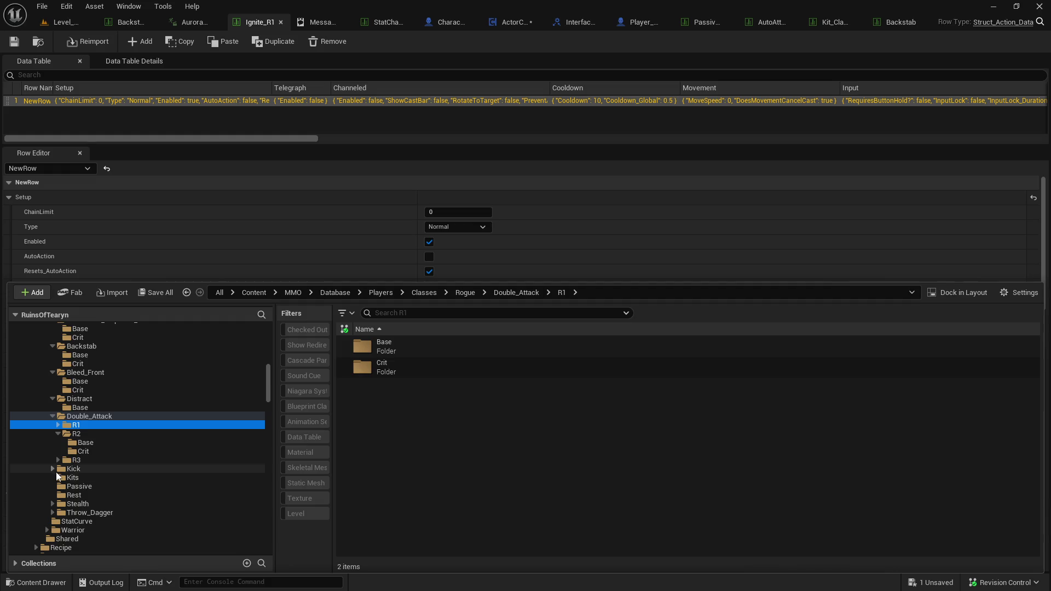
click(55, 485)
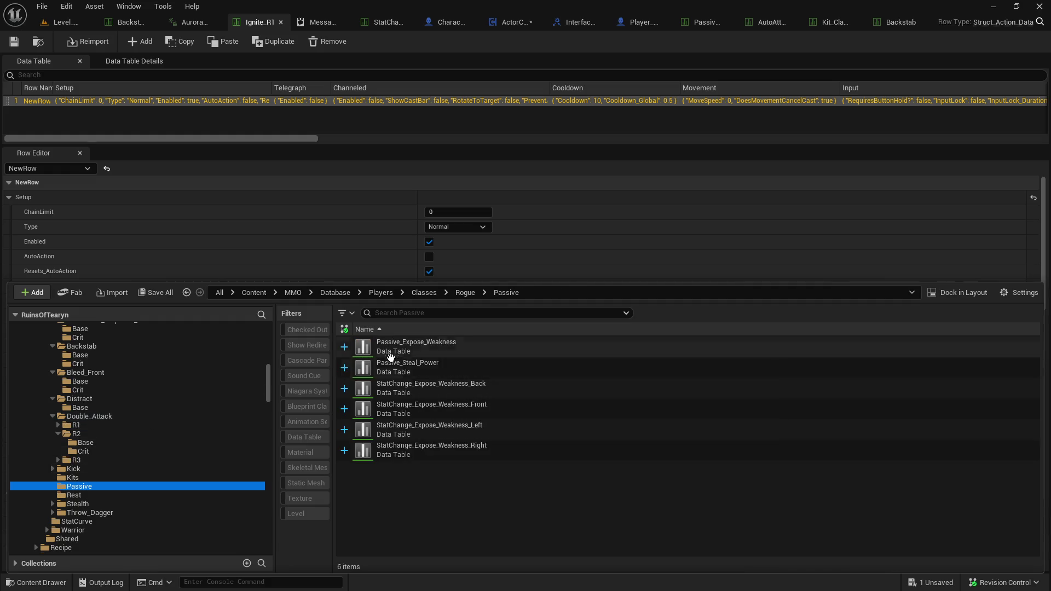
scroll(129, 409, up, 4)
click(130, 409)
click(459, 312)
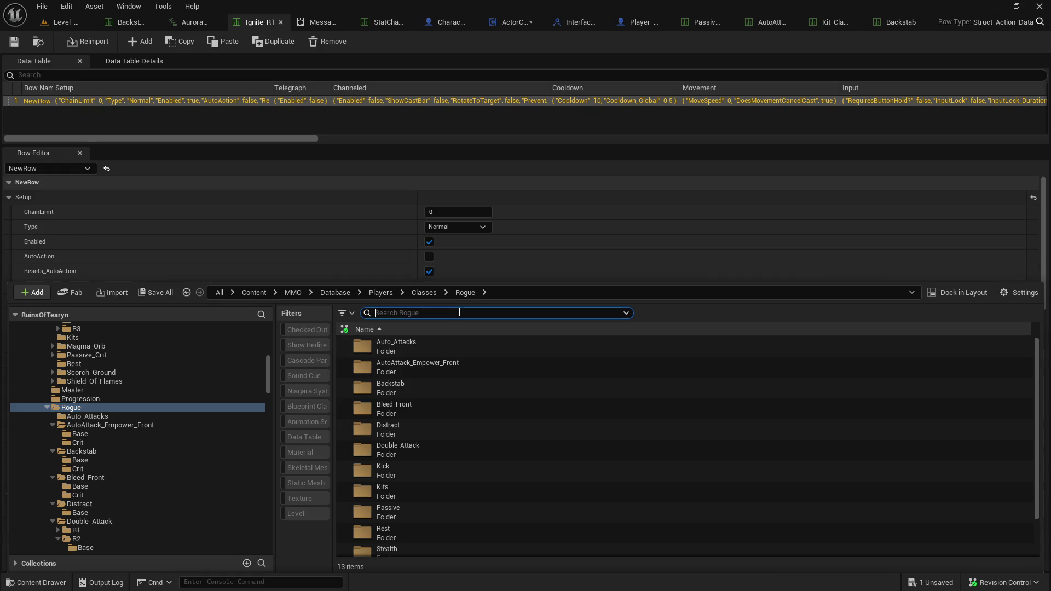
Search for 'pos' and show the Positional_Advantage data table in its folder.
text(pos)
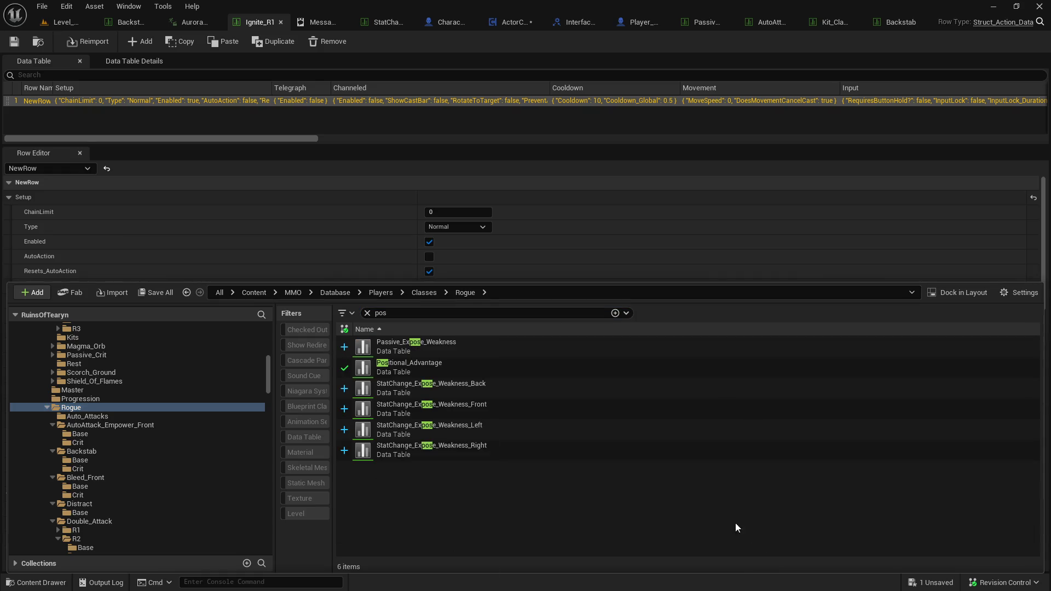
right_click(440, 368)
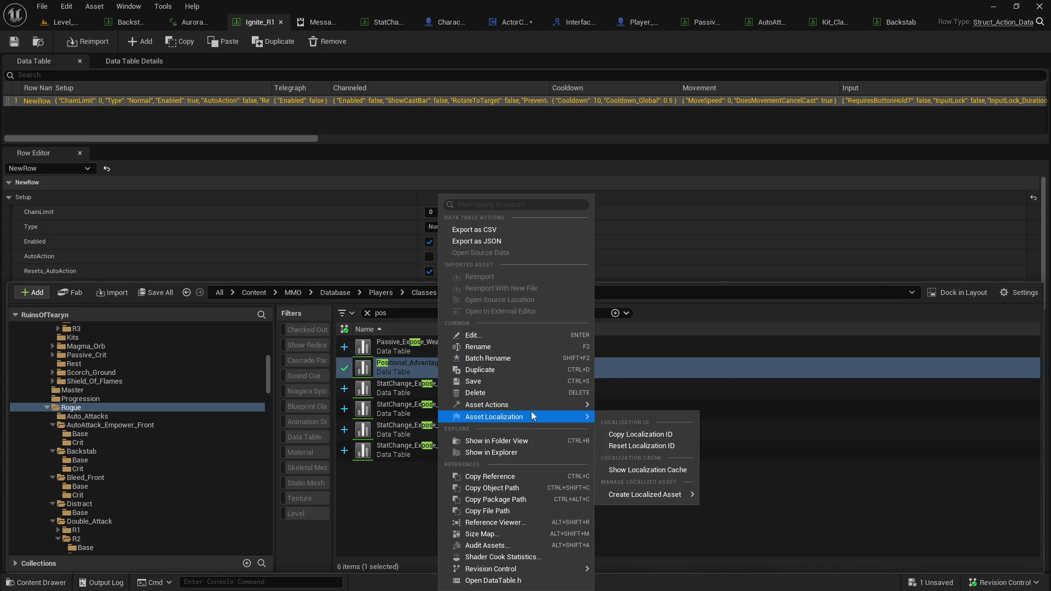
mouse_move(547, 406)
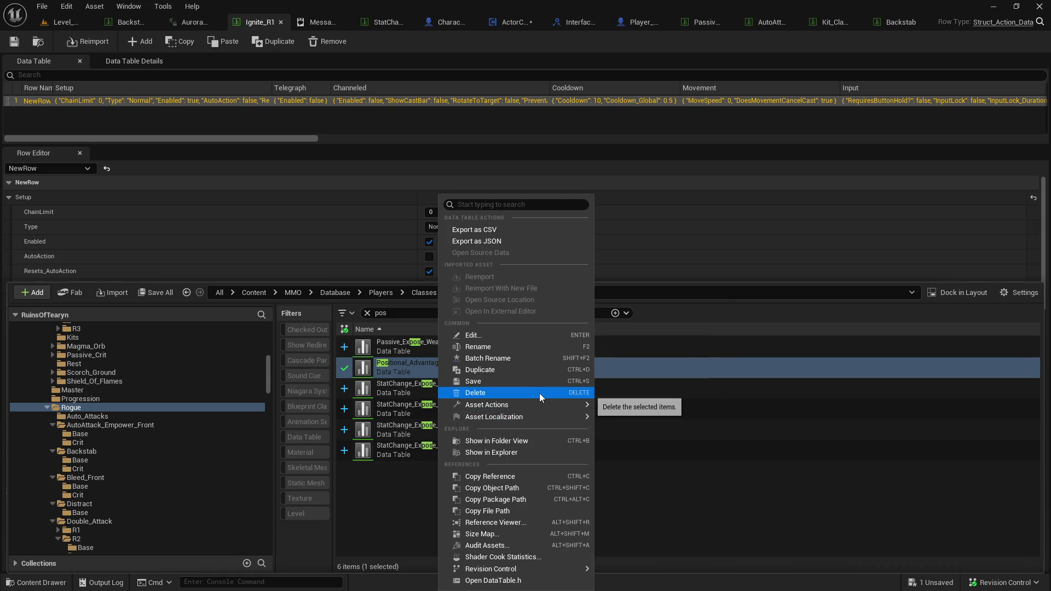
click(449, 441)
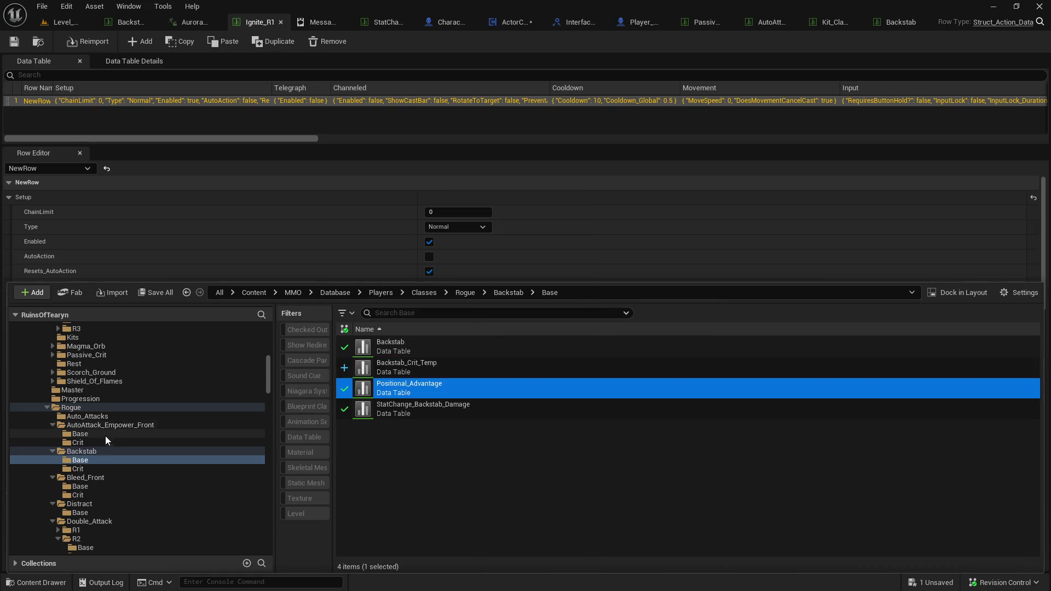
Create a new folder named Positional_Advantage inside Rogue.
click(70, 408)
right_click(70, 408)
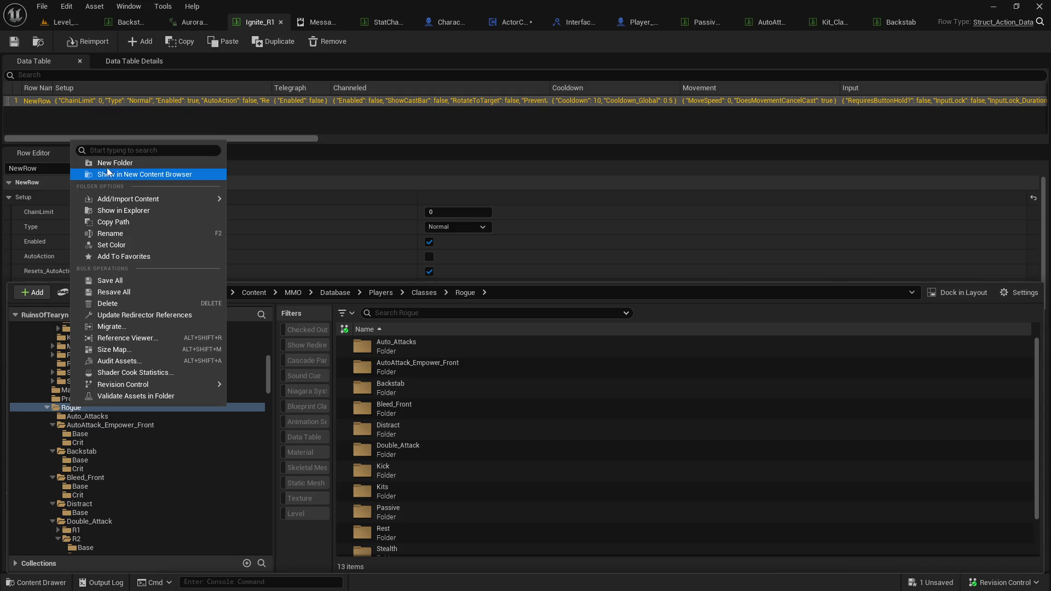
click(181, 160)
text(Positional_Adv)
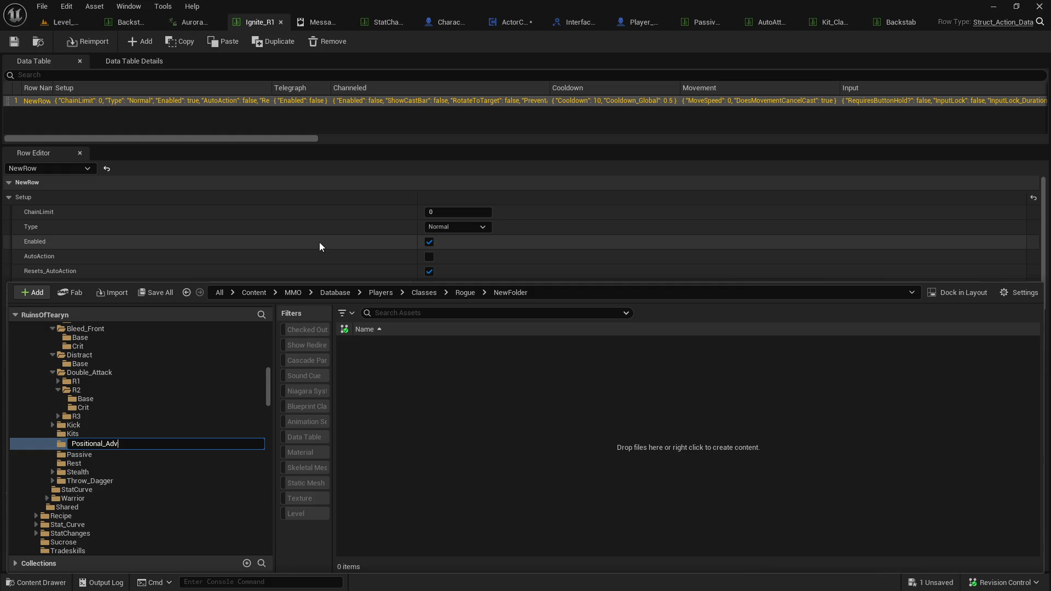
text(ntage)
key(Return)
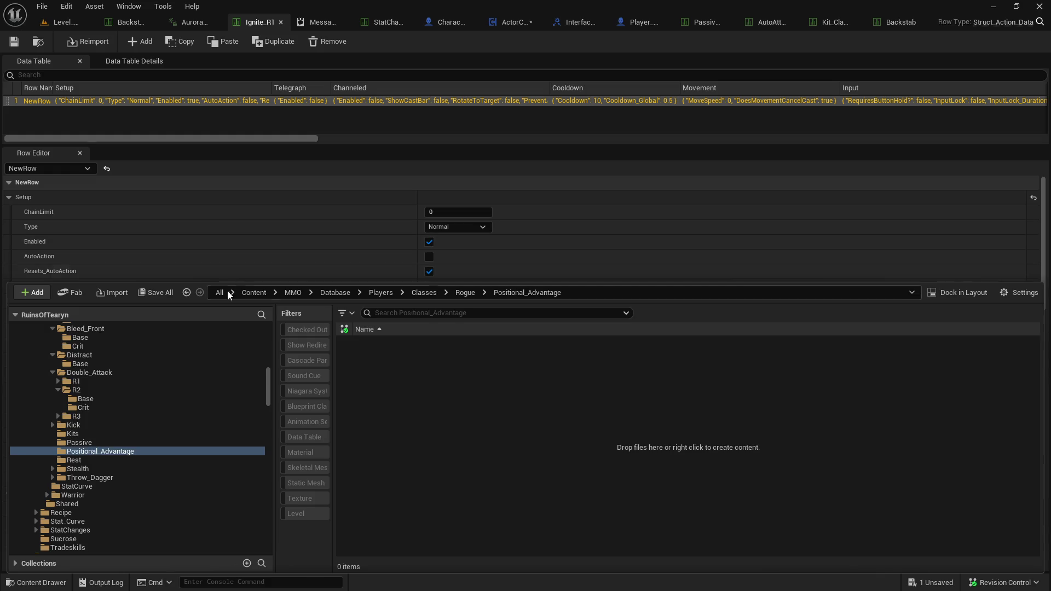
Add a subfolder inside Positional_Advantage and rename it Base.
right_click(108, 451)
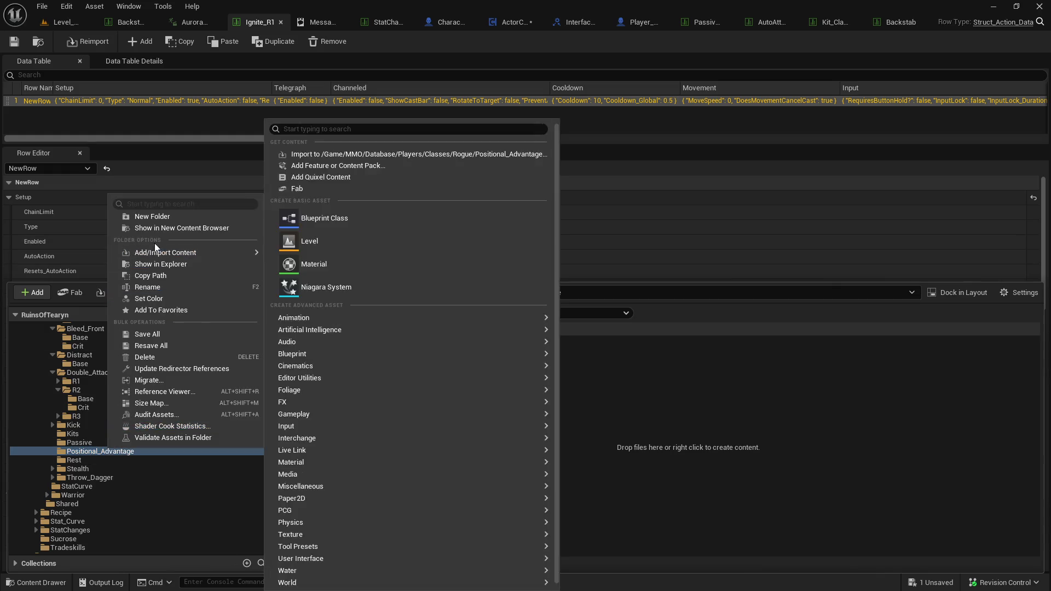
click(153, 216)
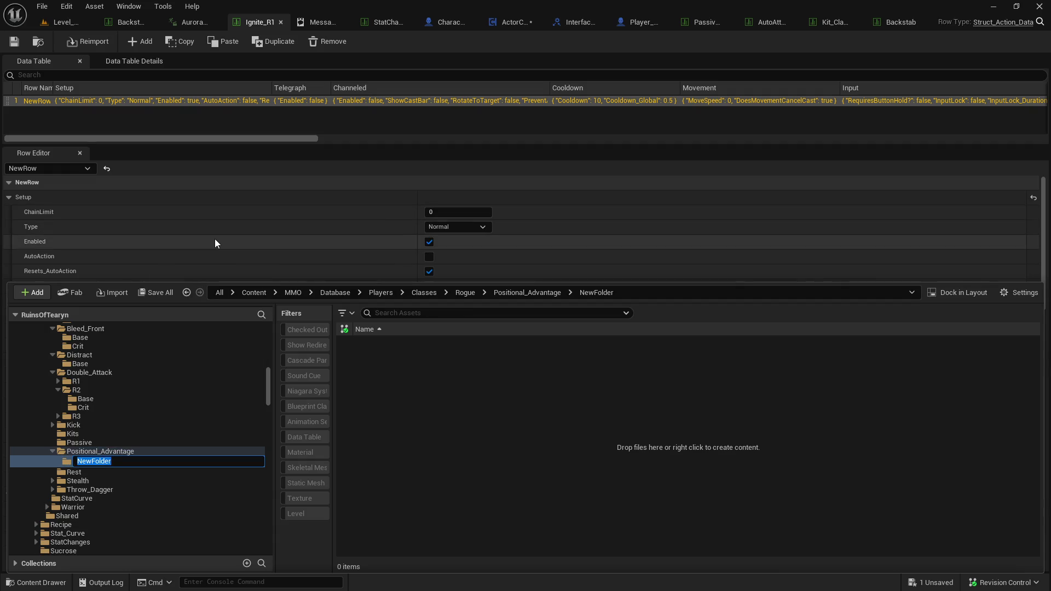
click(117, 453)
click(115, 461)
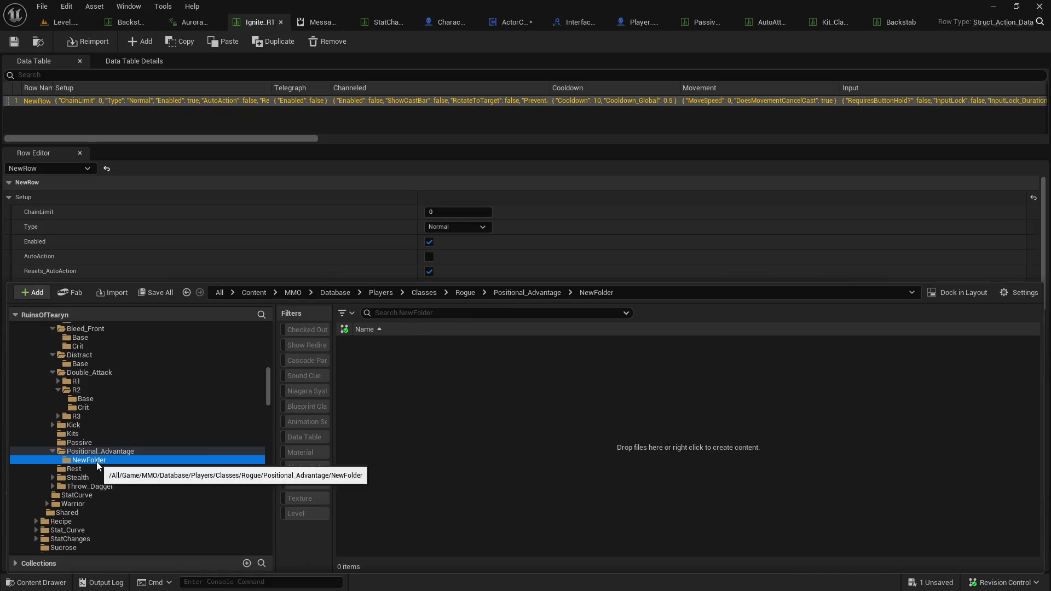
click(96, 462)
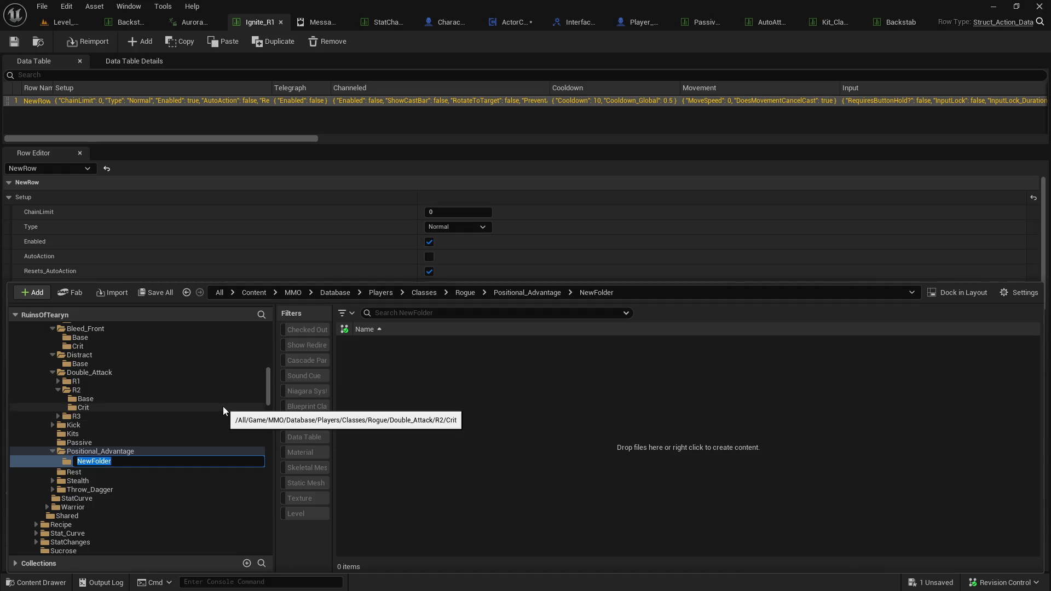
text(Base)
key(Return)
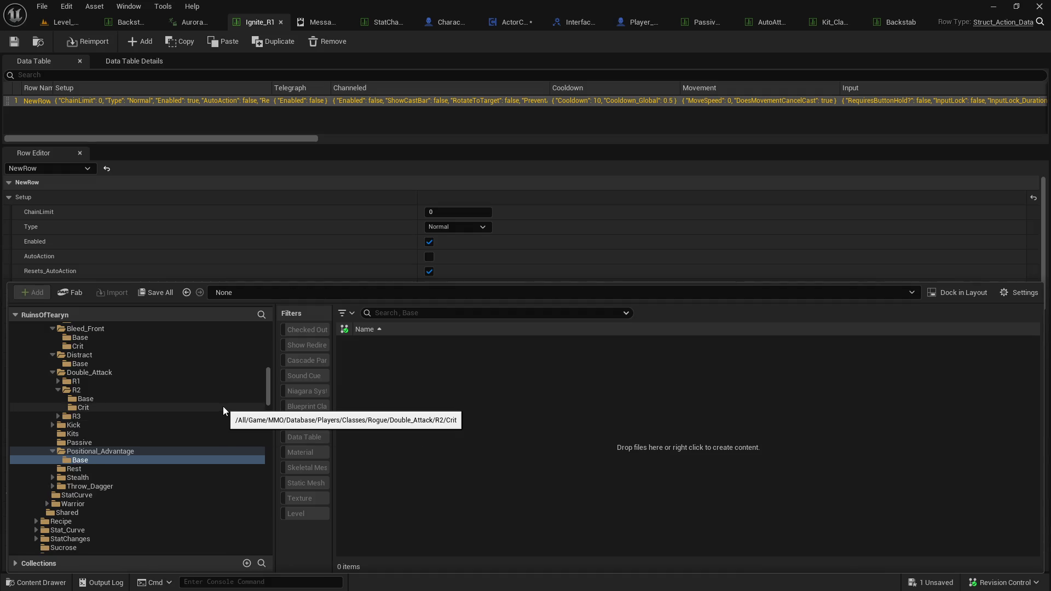
Browse the Backstab, Bleed_Front, Distract and AutoAttack_Empower_Front subfolders in the folder tree.
scroll(146, 430, up, 3)
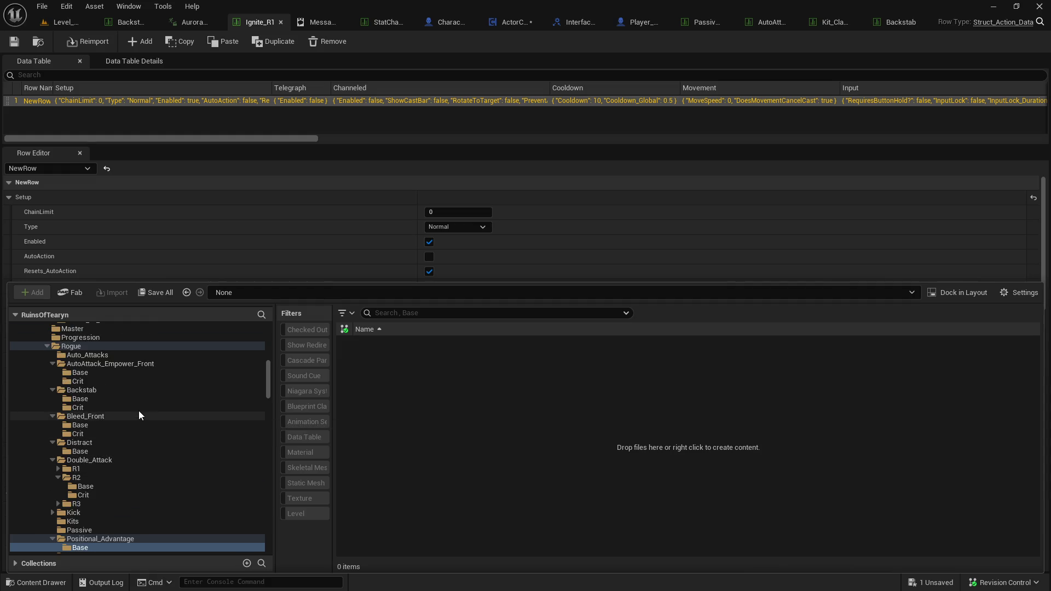
scroll(110, 442, down, 2)
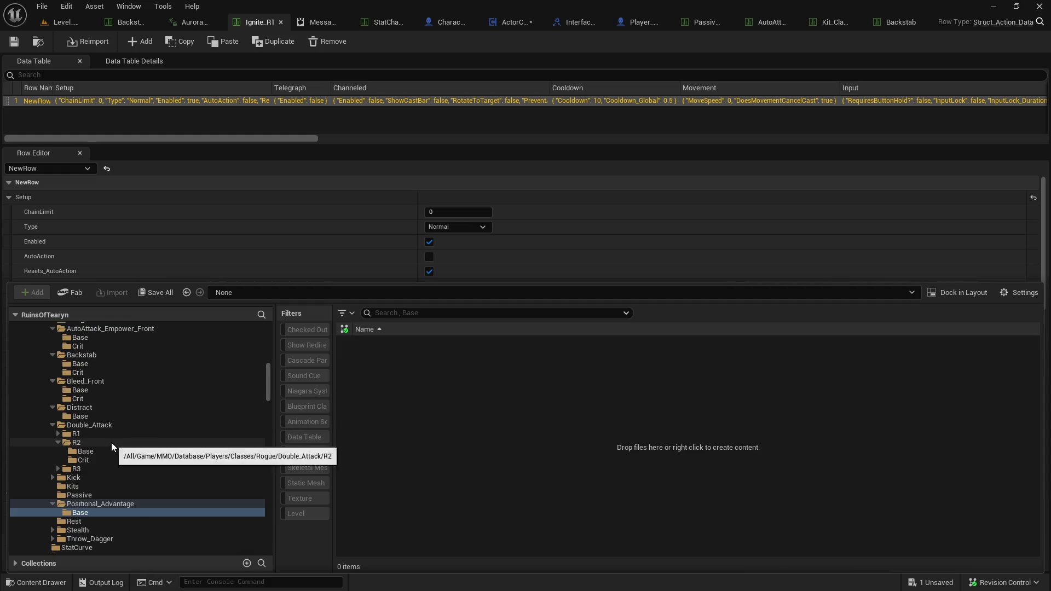
scroll(117, 492, up, 2)
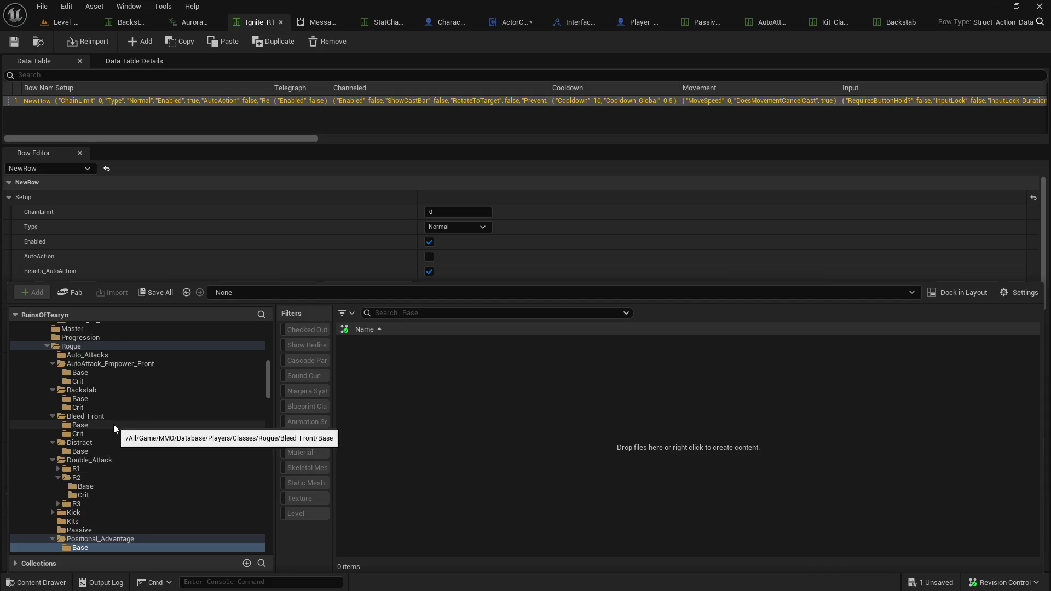
click(111, 400)
click(110, 408)
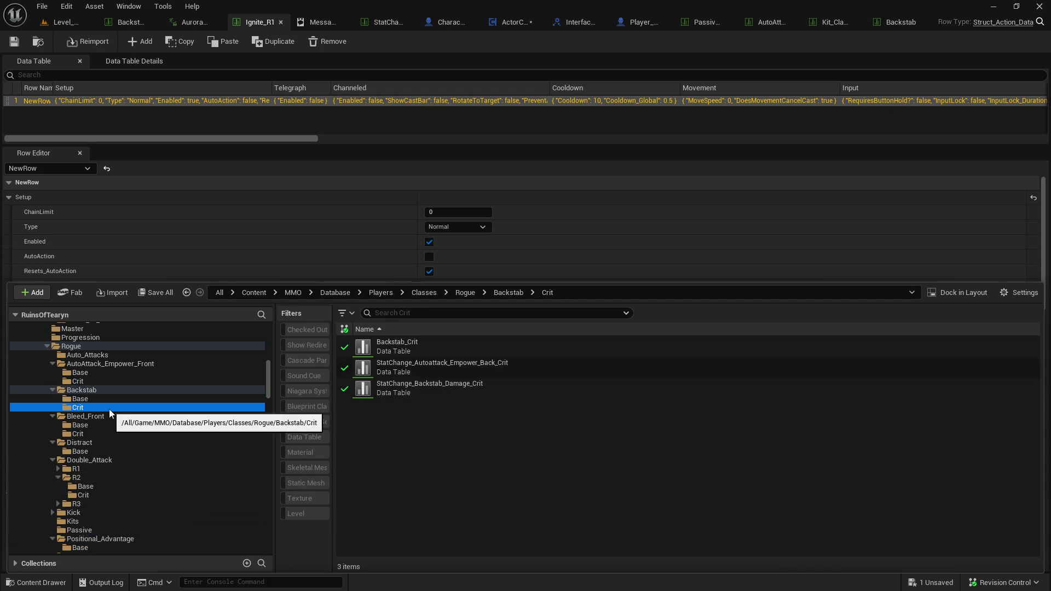
click(113, 392)
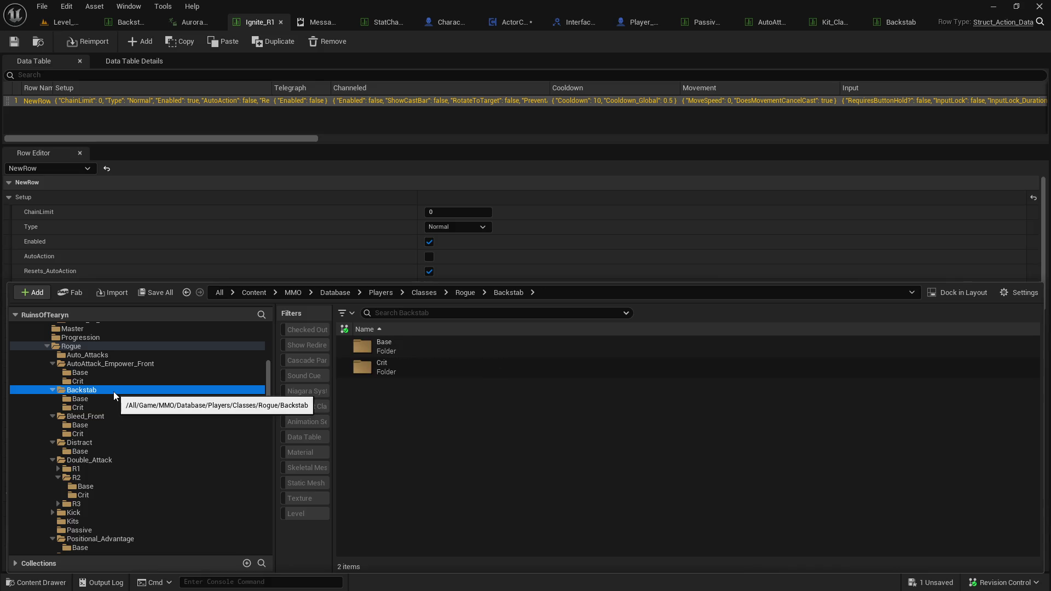
click(102, 417)
click(99, 431)
click(97, 441)
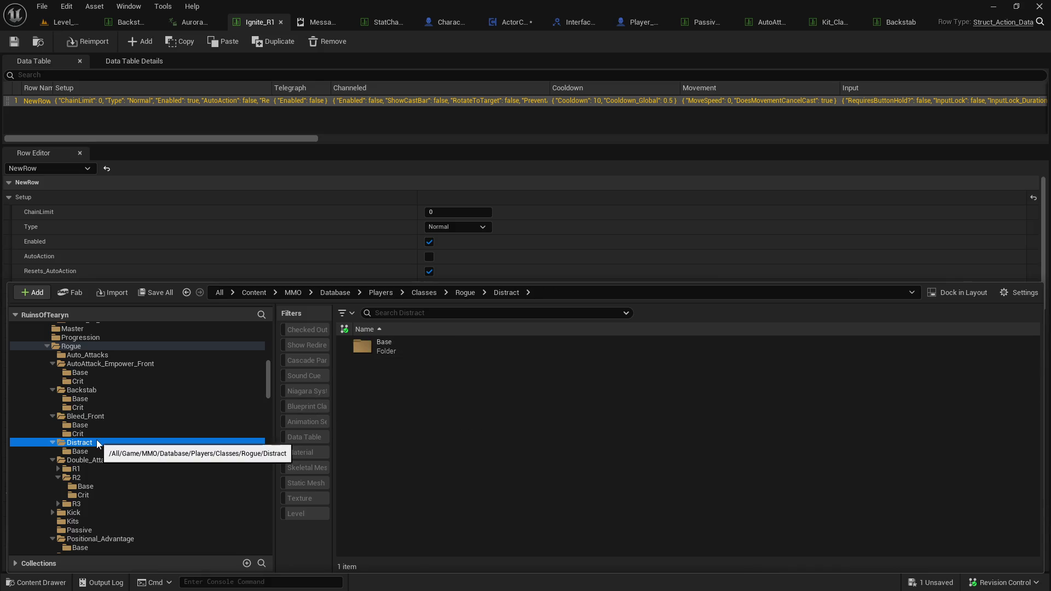
click(101, 435)
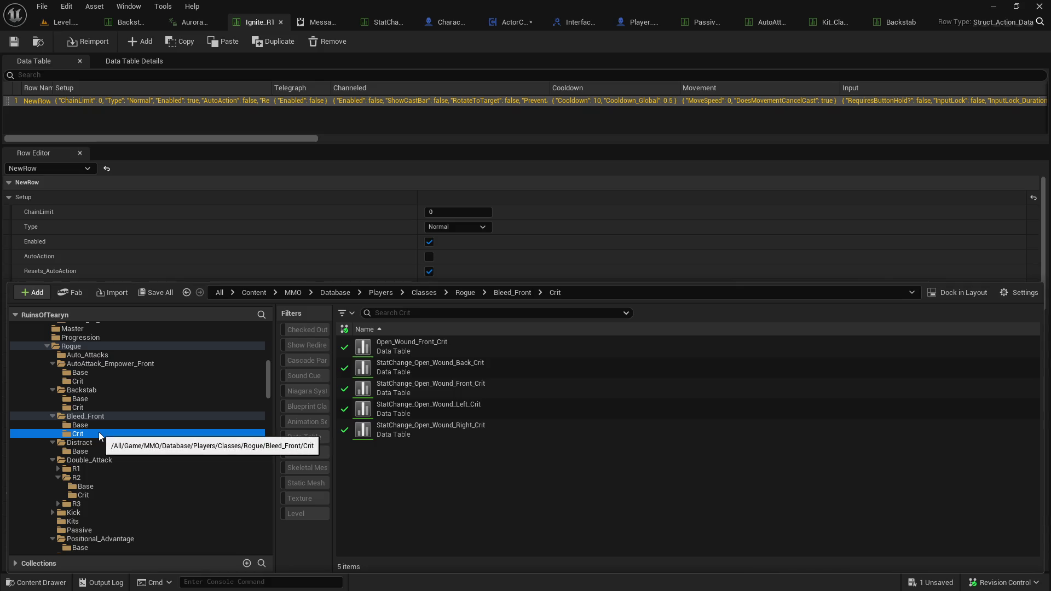
key(Up)
key(Up)
key(Up)
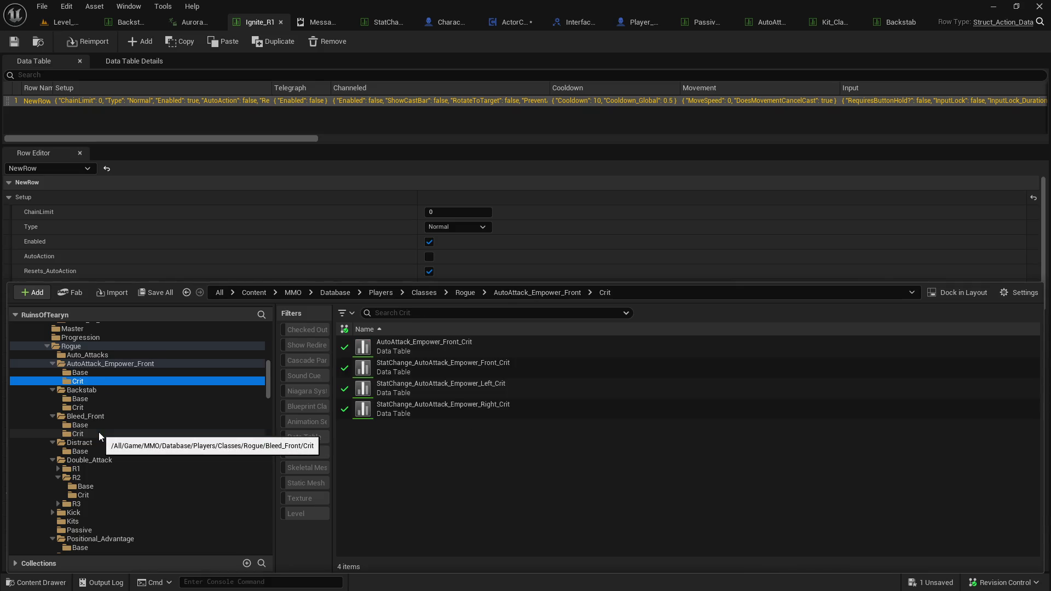
key(Up)
key(Up)
key(Down)
key(Down)
key(Down)
key(Down)
key(Down)
key(Down)
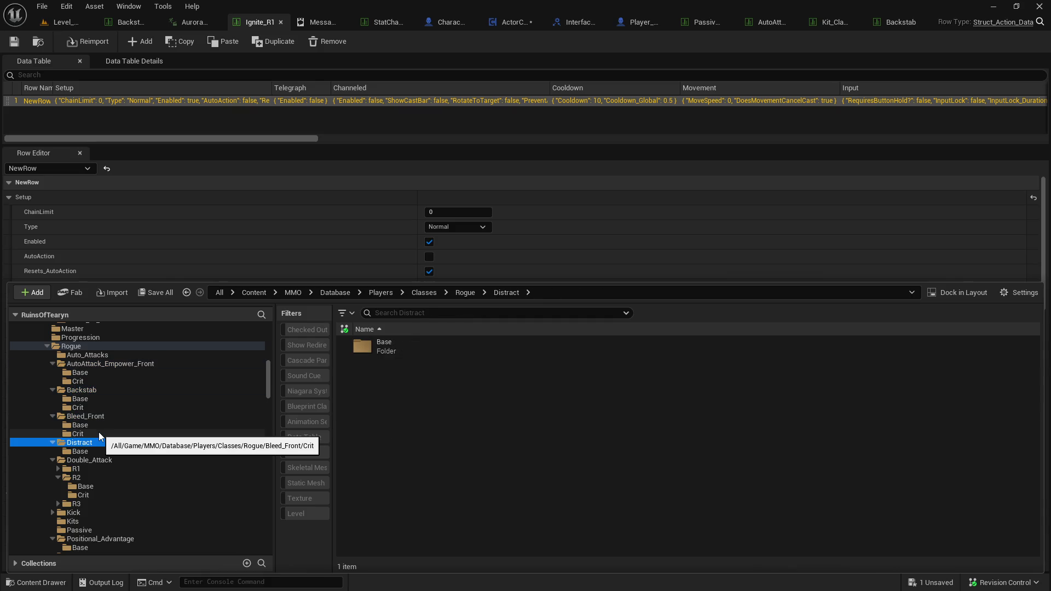
key(Down)
key(Down)
Select the Rogue folder and search its contents for 'posi'.
click(74, 347)
click(454, 313)
text(posi)
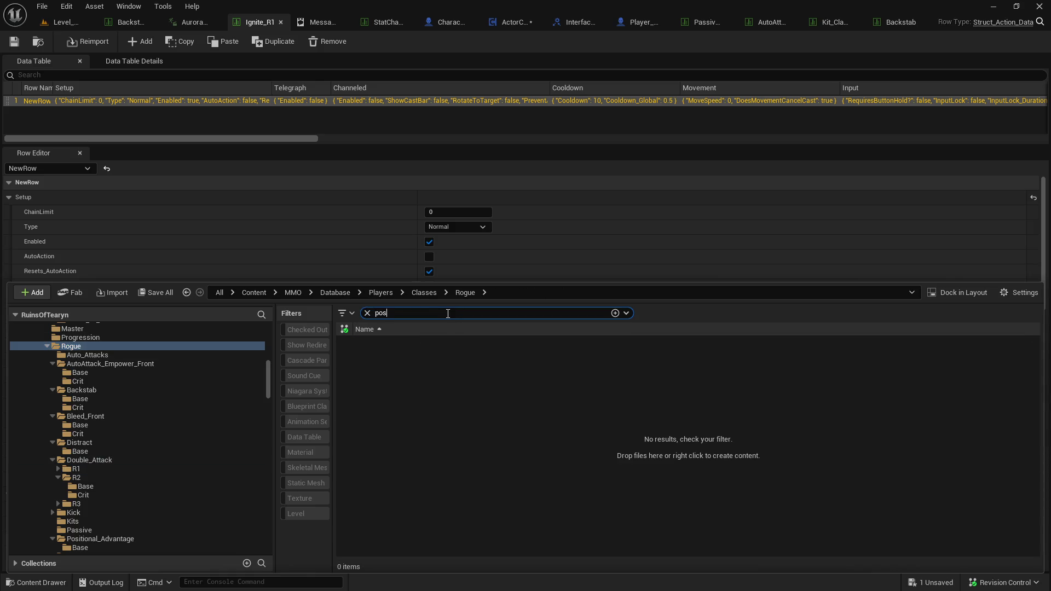
Reveal the Positional_Advantage data table in Backstab/Base and move it into Positional_Advantage/Base.
right_click(534, 346)
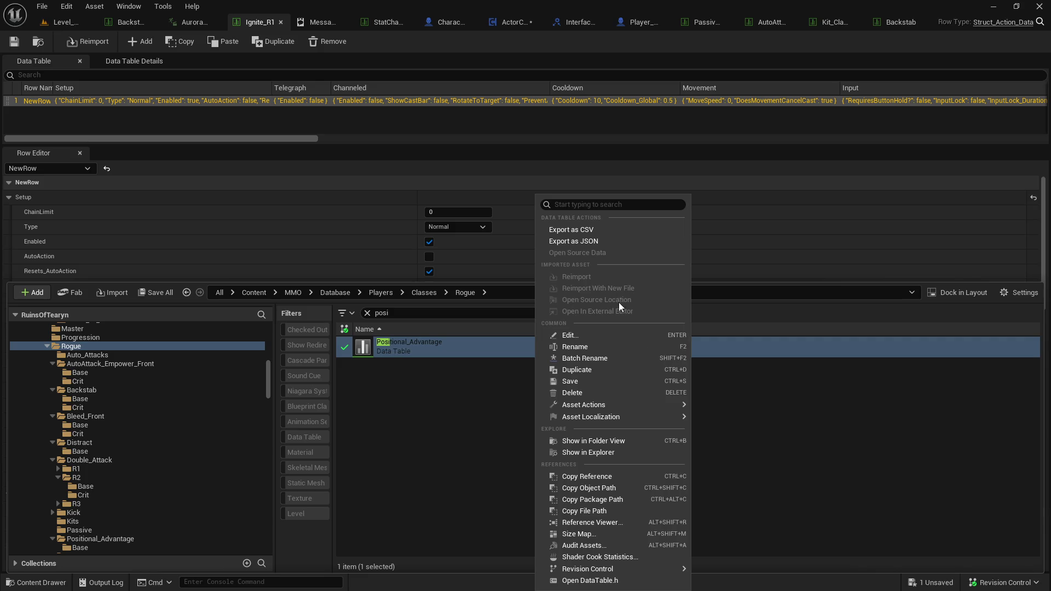
click(602, 441)
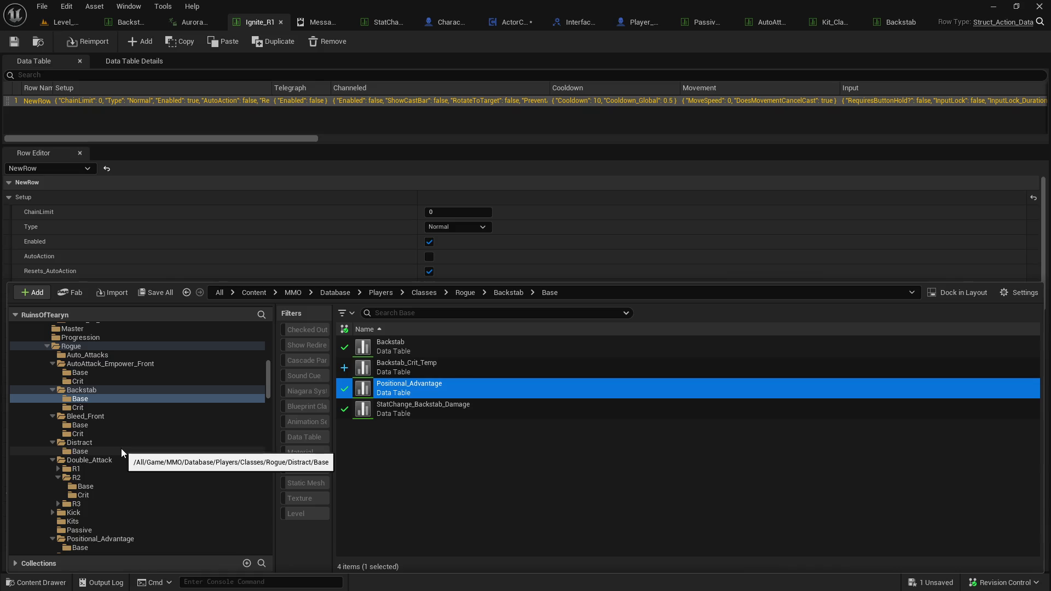
scroll(137, 427, down, 1)
scroll(193, 467, down, 2)
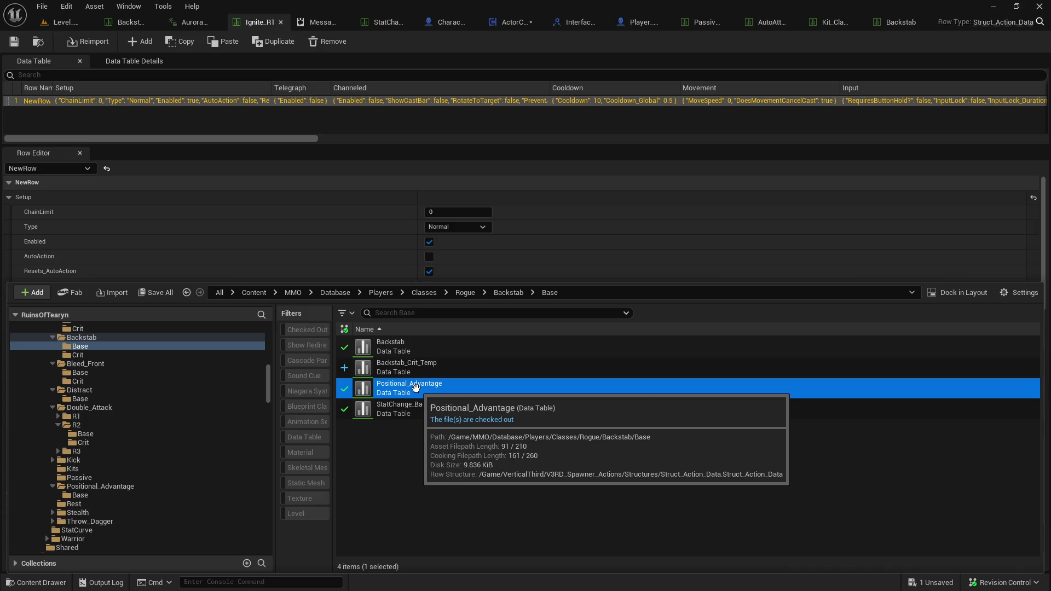
drag(415, 387, 149, 496)
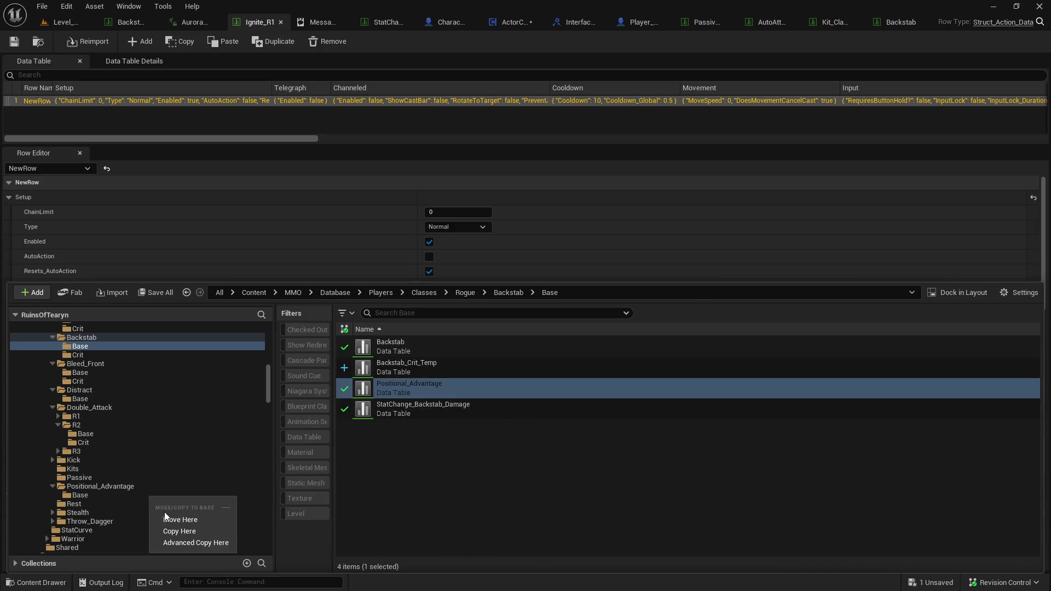
click(166, 519)
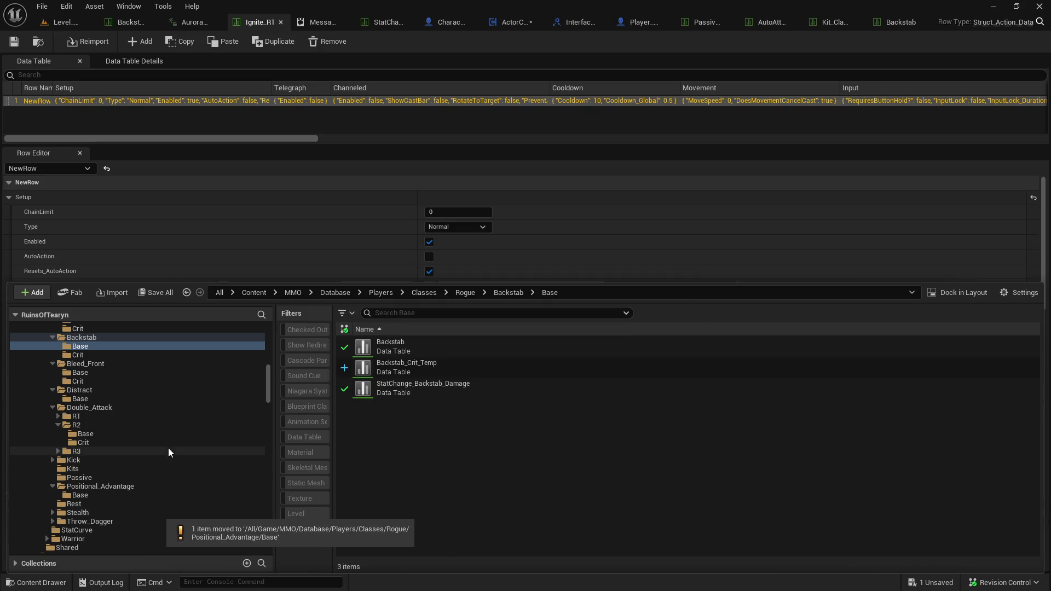
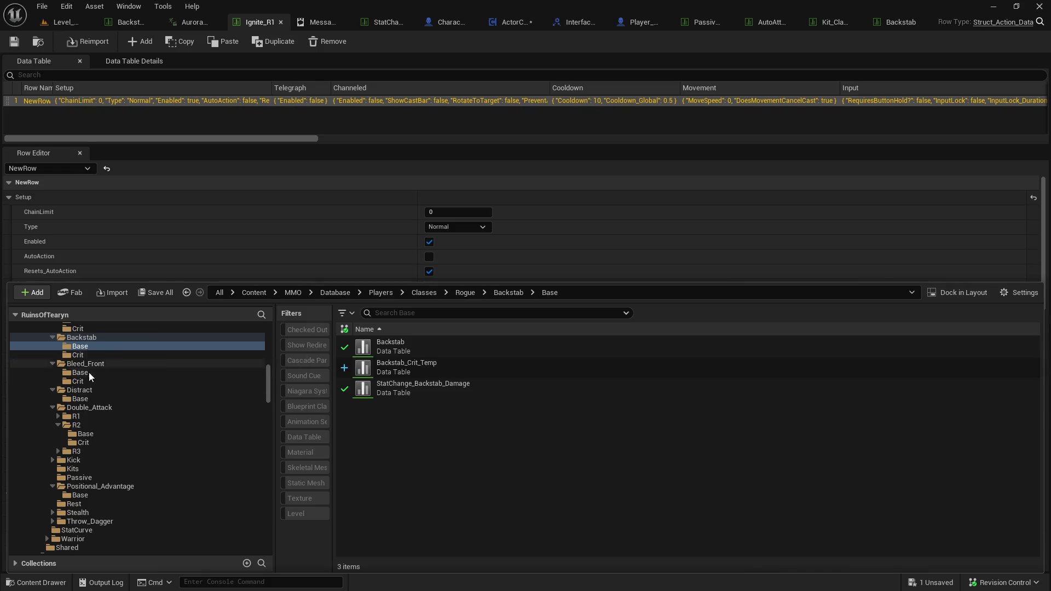
Fix up redirector references in the Rogue folder and delete the unreferenced redirectors.
scroll(90, 394, up, 5)
right_click(77, 382)
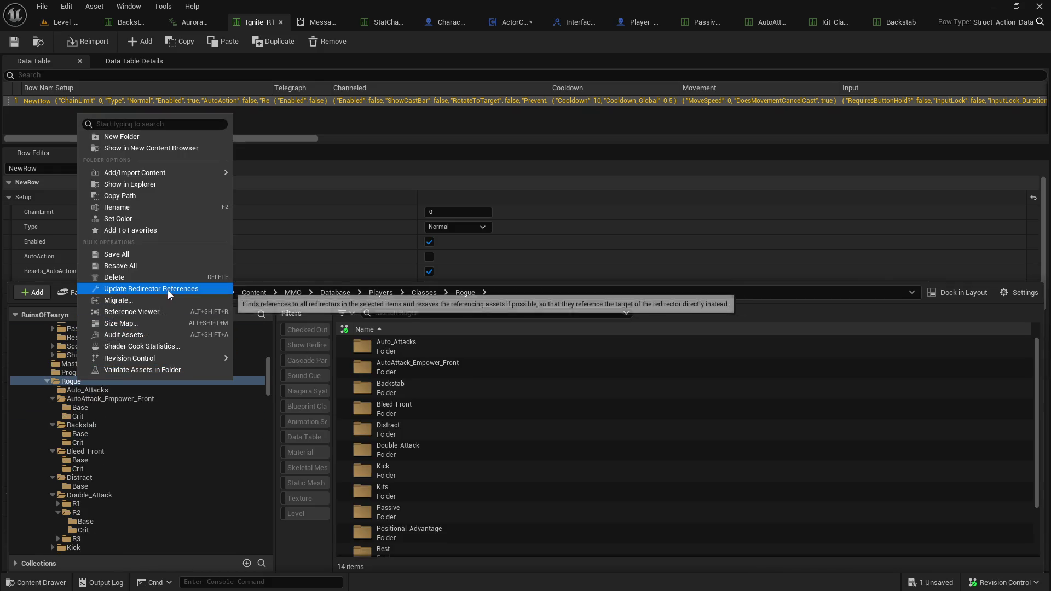
click(167, 290)
click(455, 507)
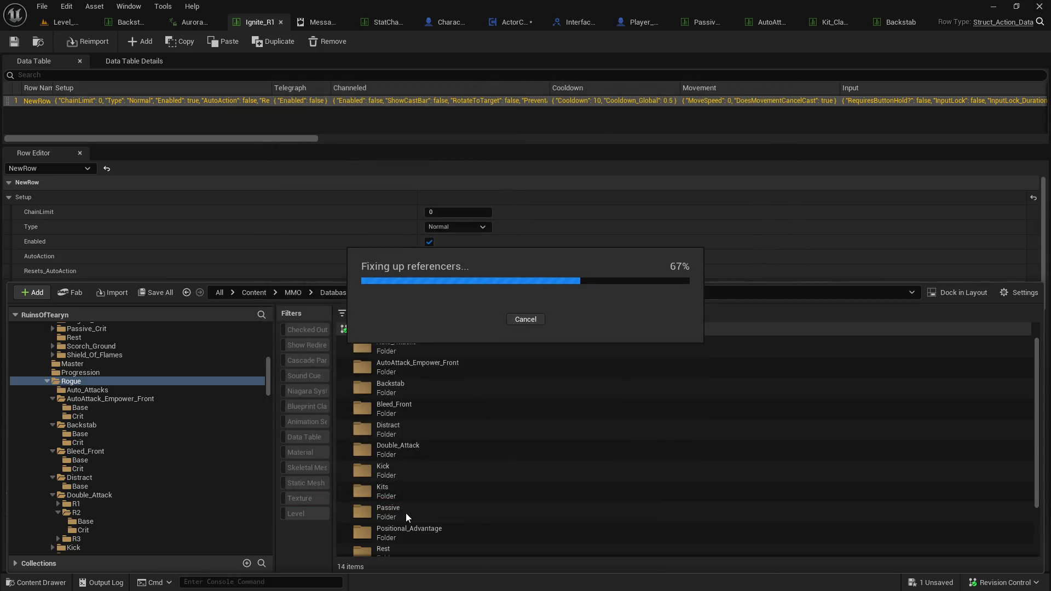
Open the Positional_Advantage data table from the Positional_Advantage/Base folder.
scroll(150, 516, down, 3)
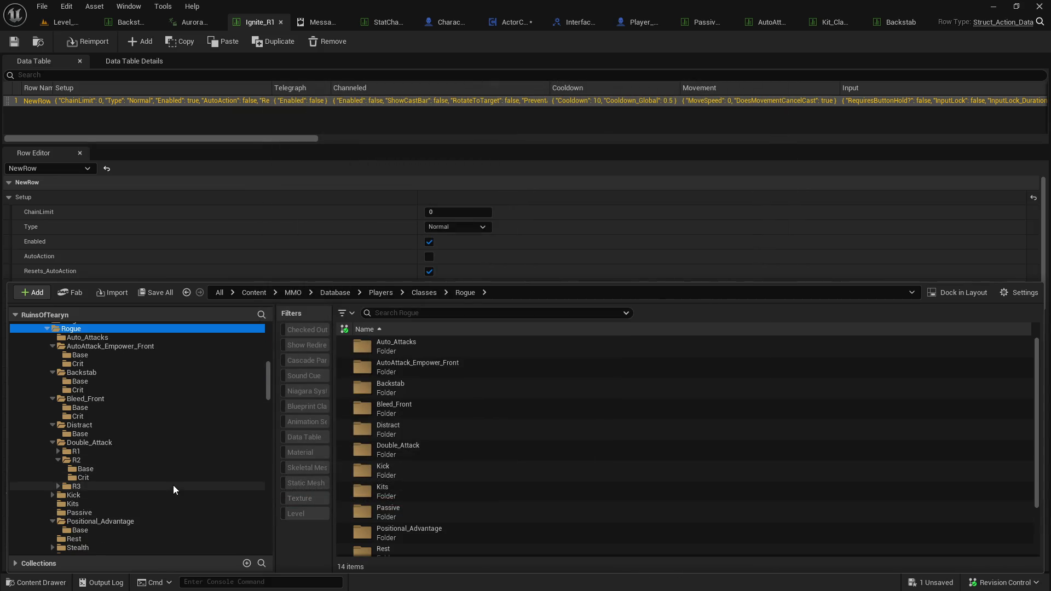
scroll(186, 499, down, 3)
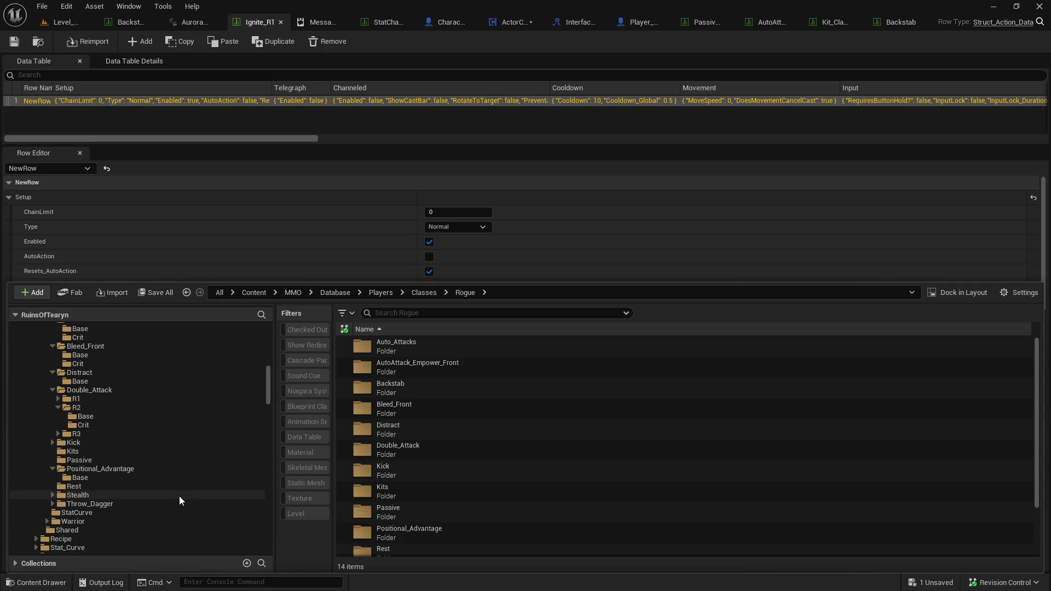
click(159, 477)
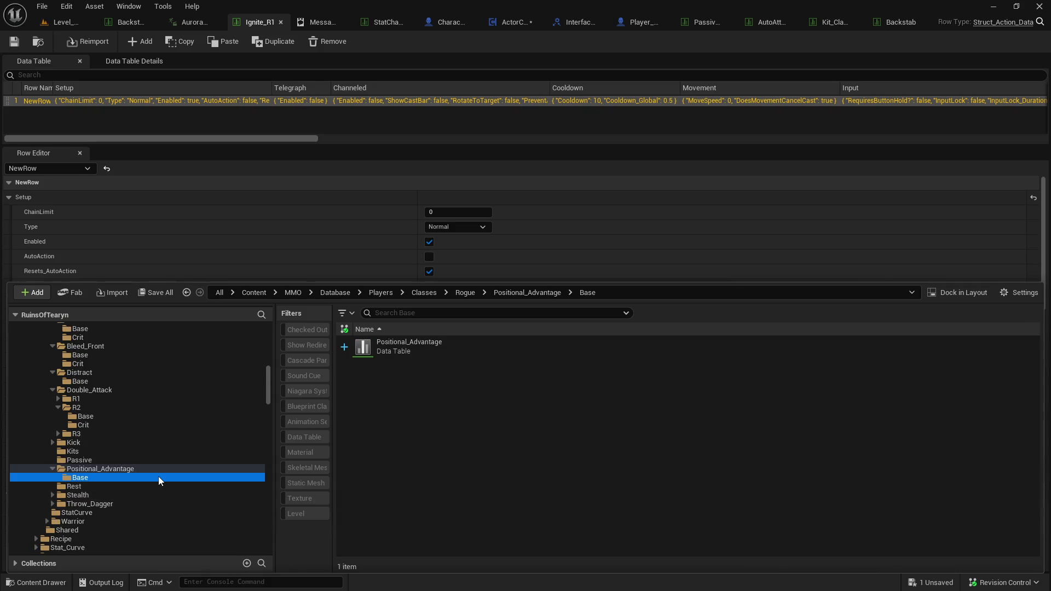
click(114, 468)
click(99, 477)
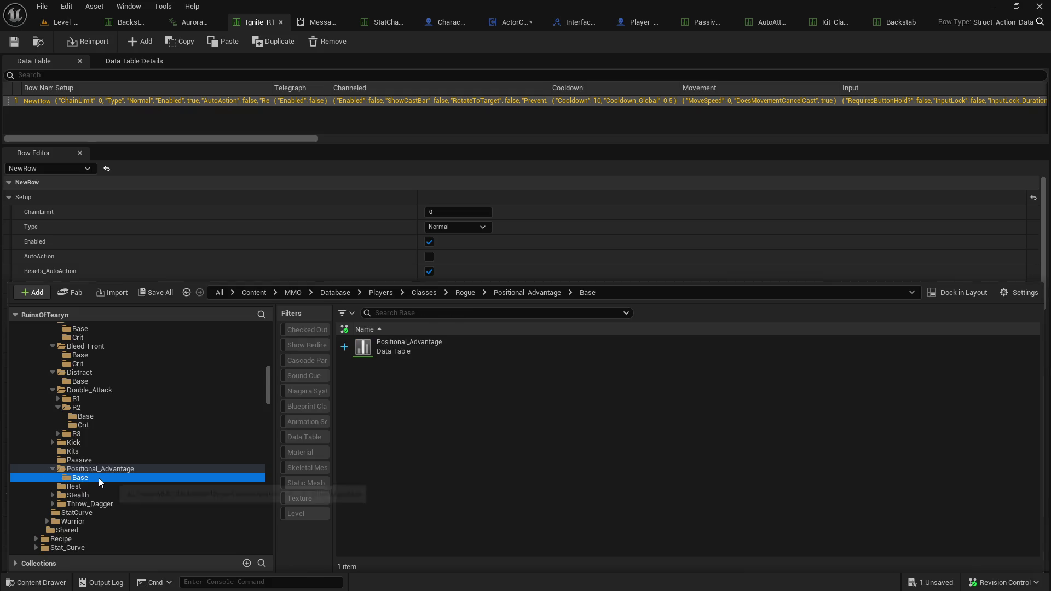
click(120, 466)
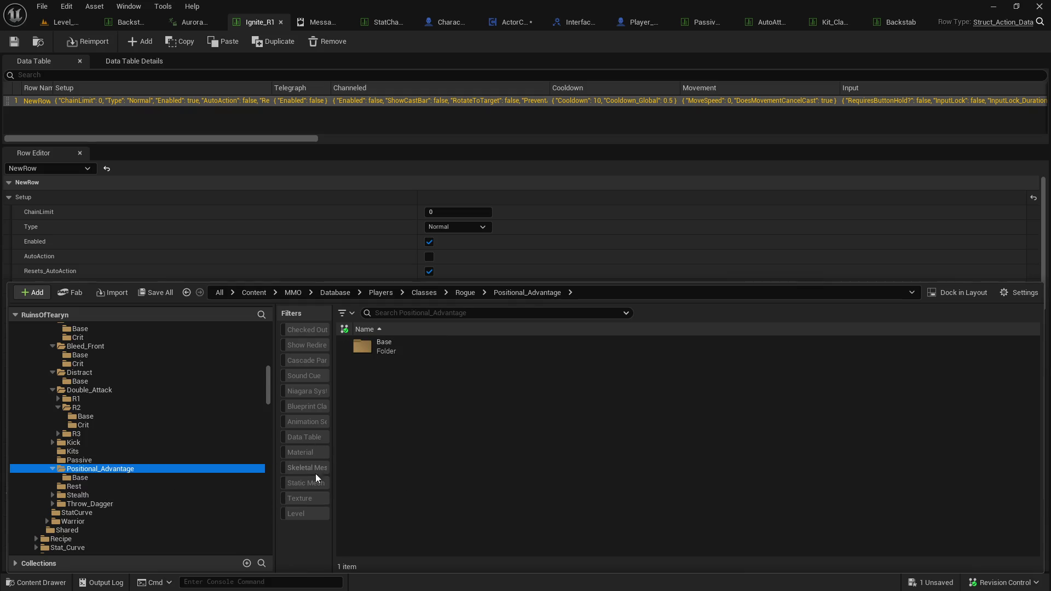
click(188, 479)
double_click(460, 346)
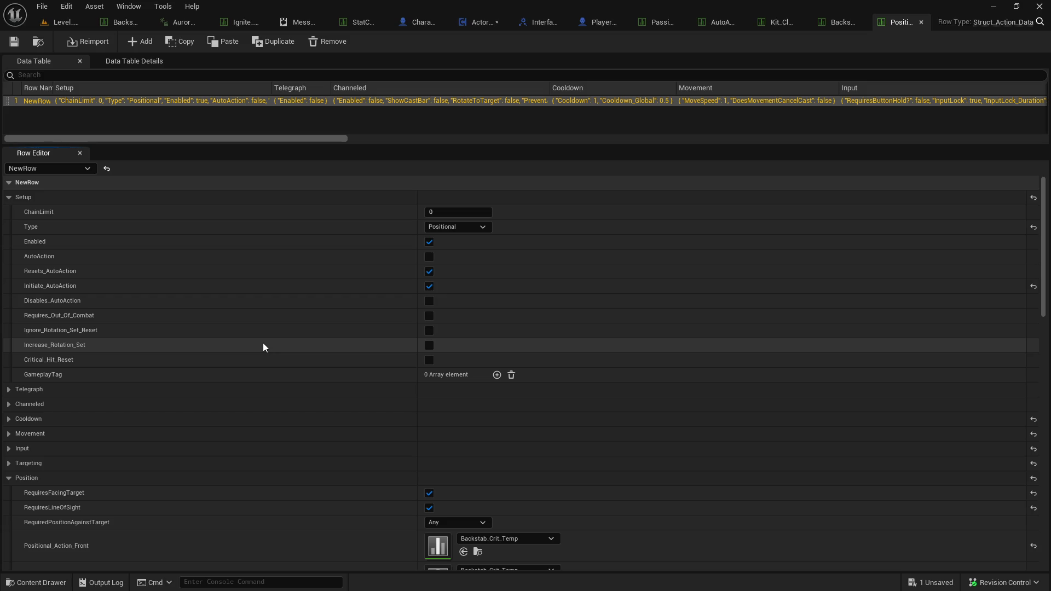
Open Backstab_Crit_Temp via Positional_Action_Front's browse icon, then return to the Actor component Blueprint.
scroll(554, 390, down, 3)
scroll(551, 383, down, 10)
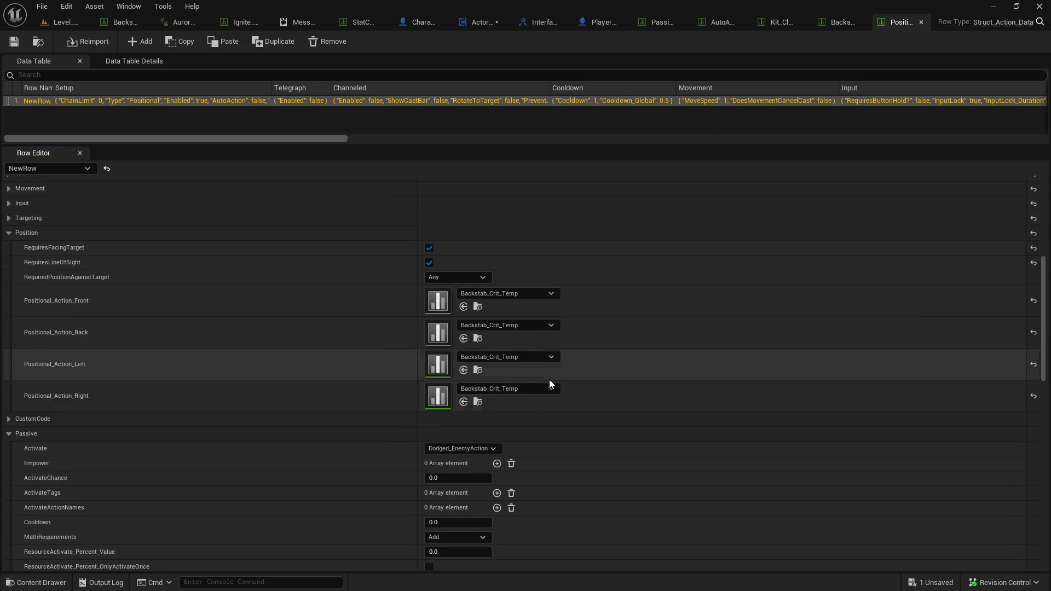
scroll(544, 373, up, 4)
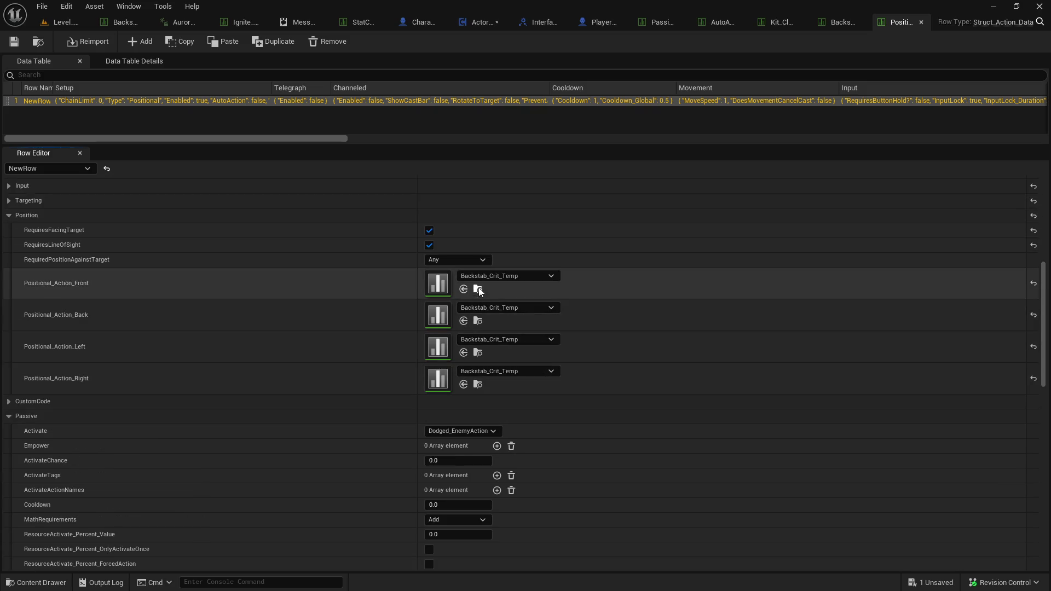
click(477, 289)
double_click(463, 368)
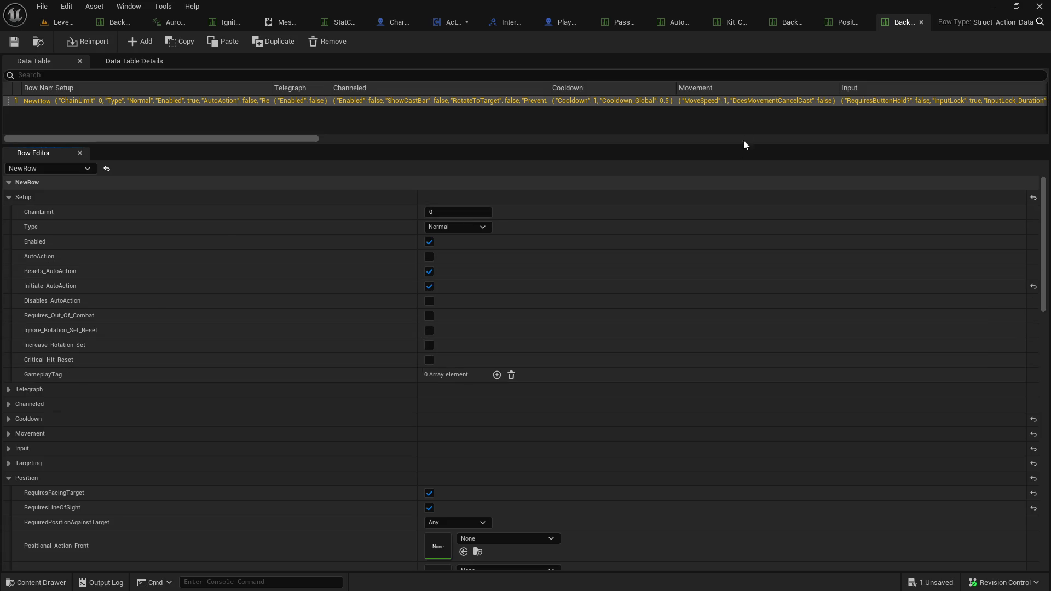
click(448, 24)
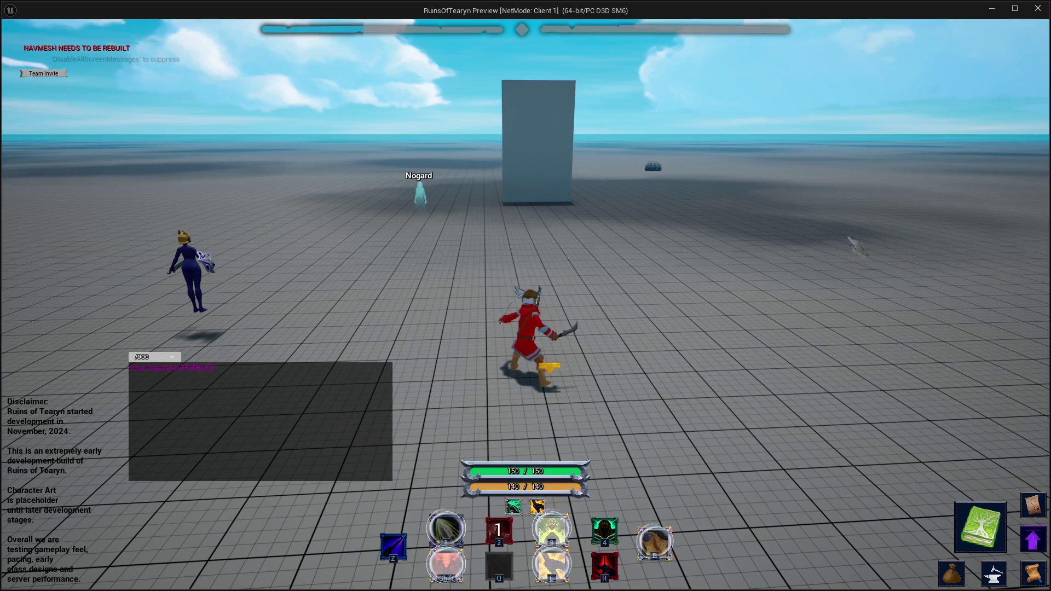
Stop the play-test preview and bring up the Content Drawer.
click(1038, 8)
key(ctrl+space)
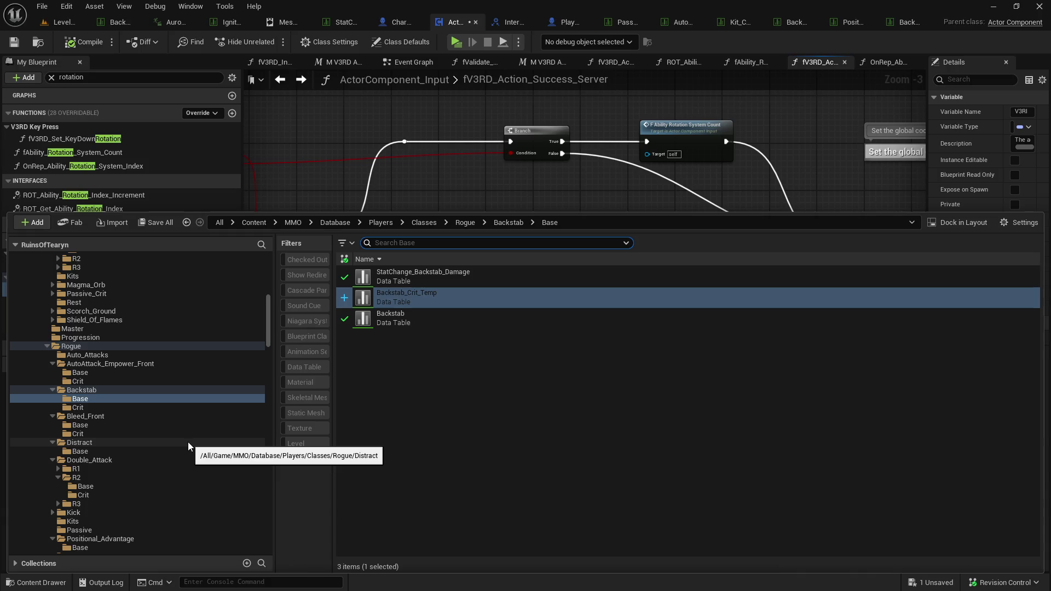
Sort the AutoAttack_Empower_Front Base assets by name and open its data table.
click(144, 372)
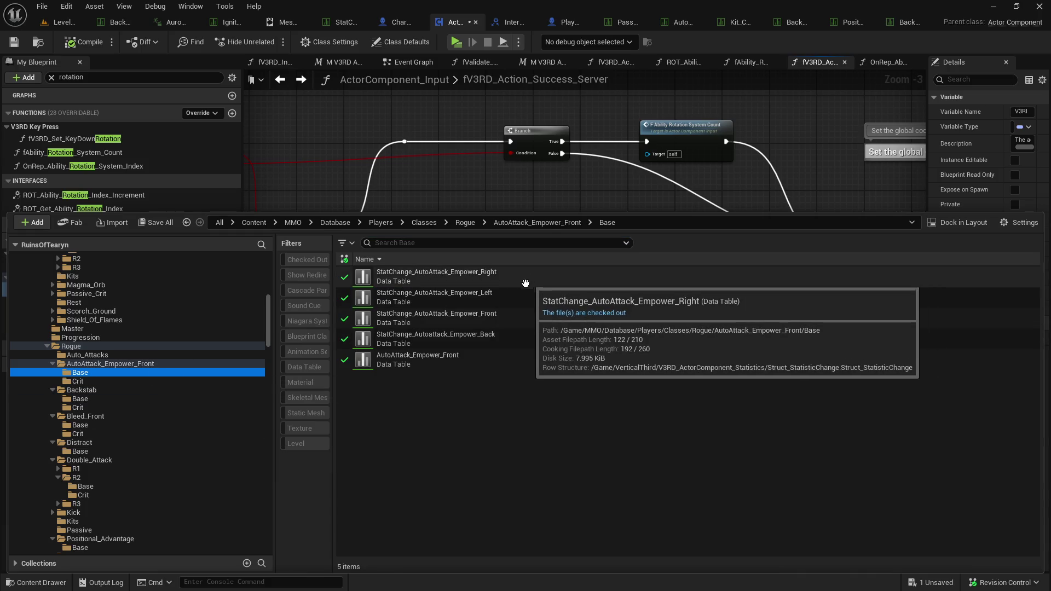
click(399, 260)
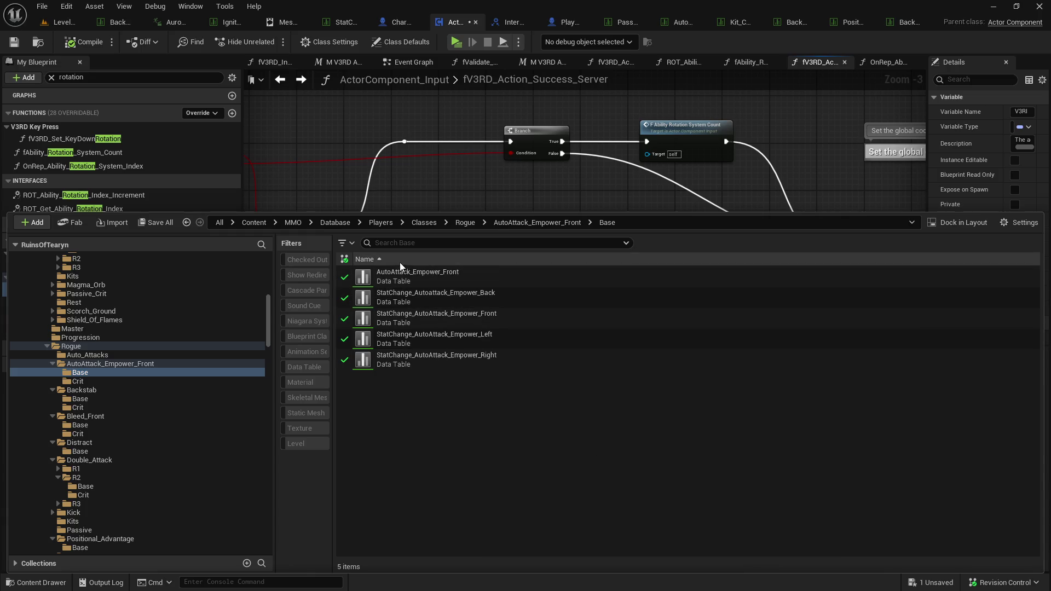
double_click(446, 278)
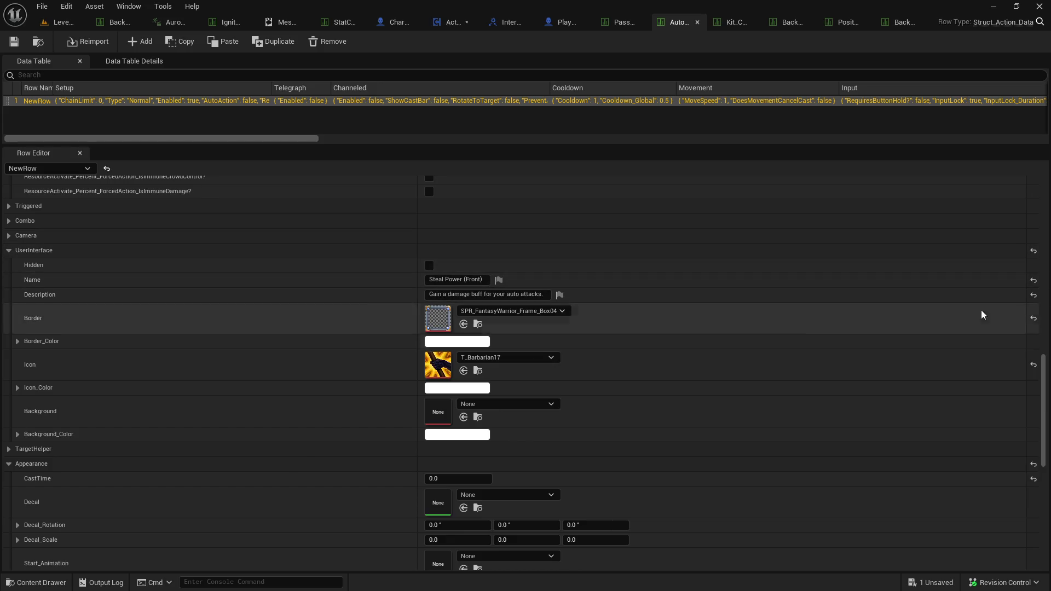
click(1046, 219)
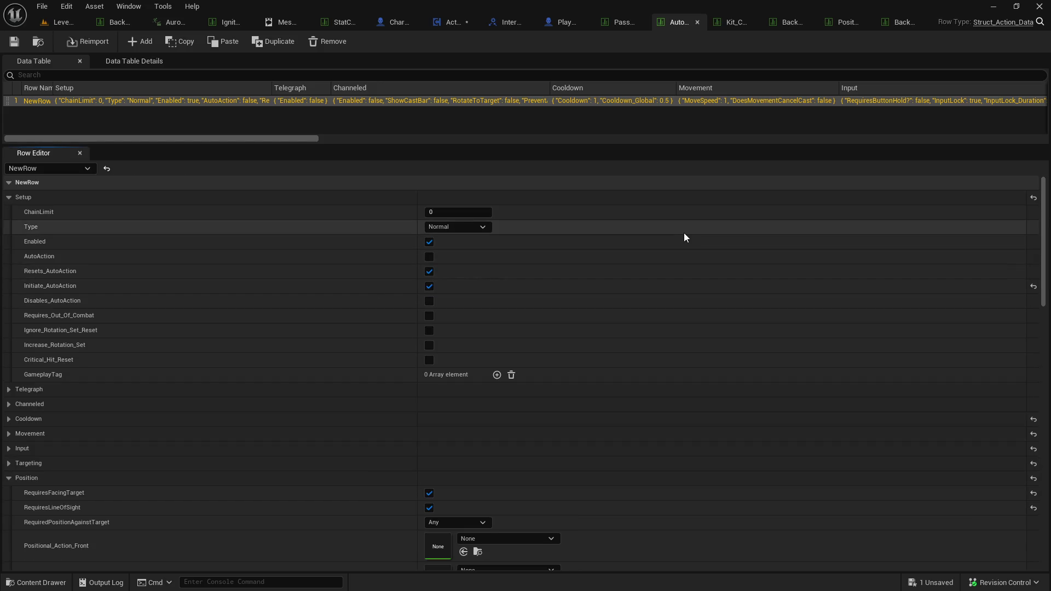
Collapse the AutoAttack_Empower_Front, Backstab, Bleed_Front and Distract folders to list all Rogue folders.
key(ctrl+space)
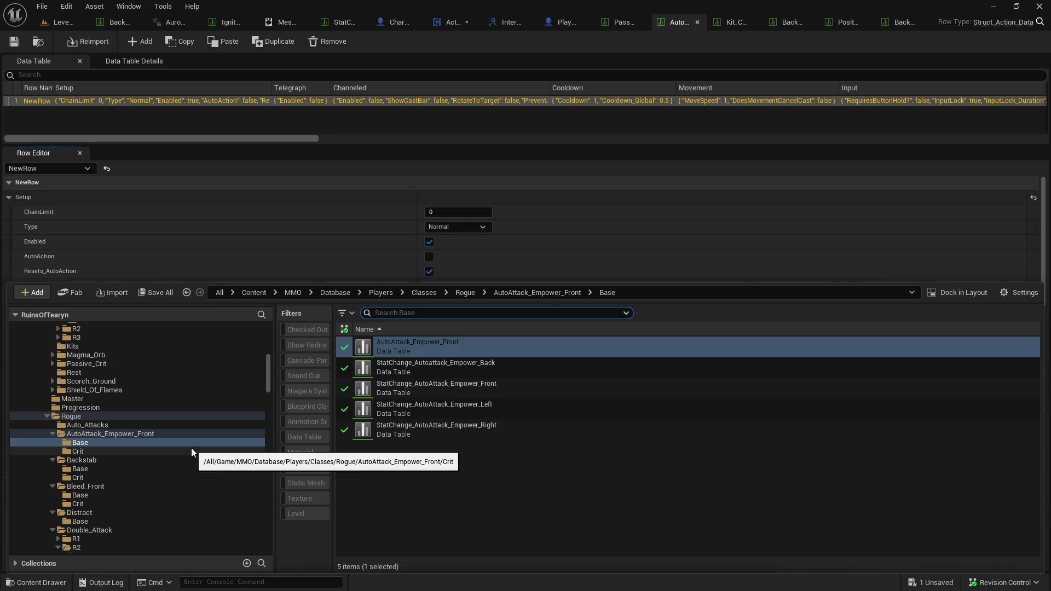
scroll(192, 448, down, 8)
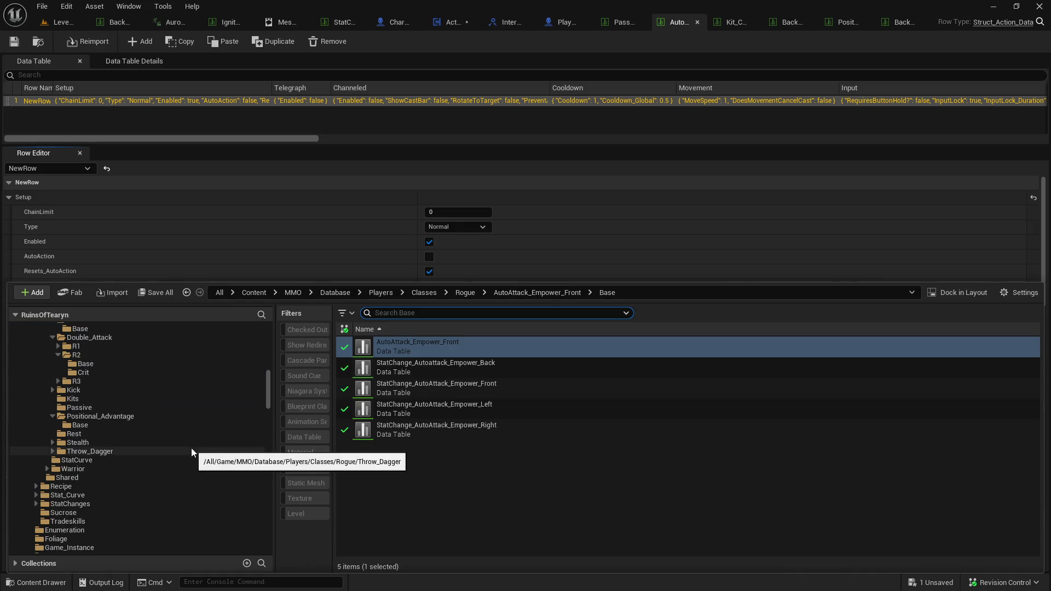
scroll(192, 448, up, 5)
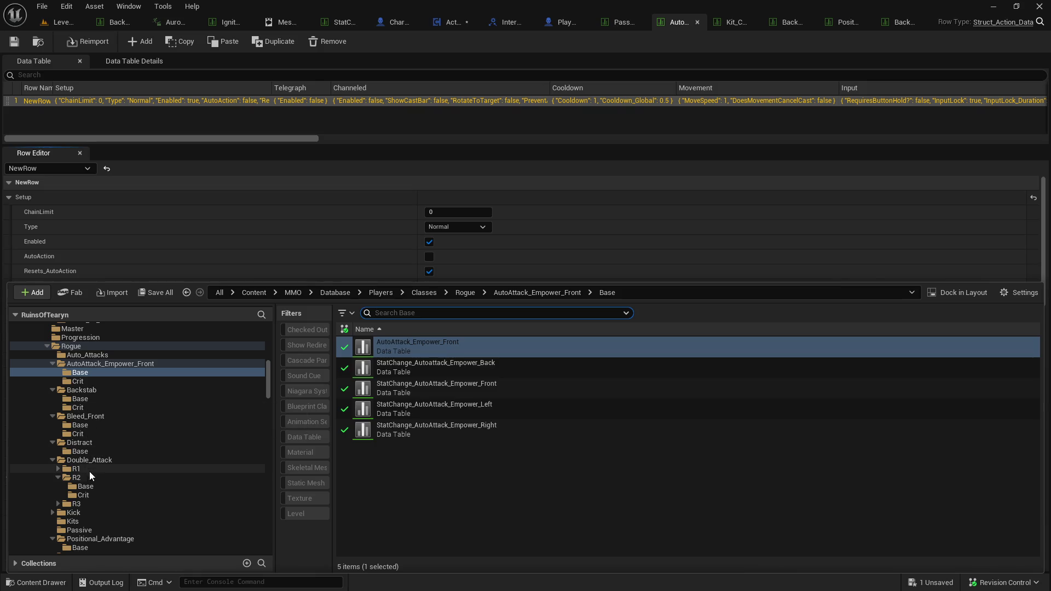
scroll(84, 478, down, 1)
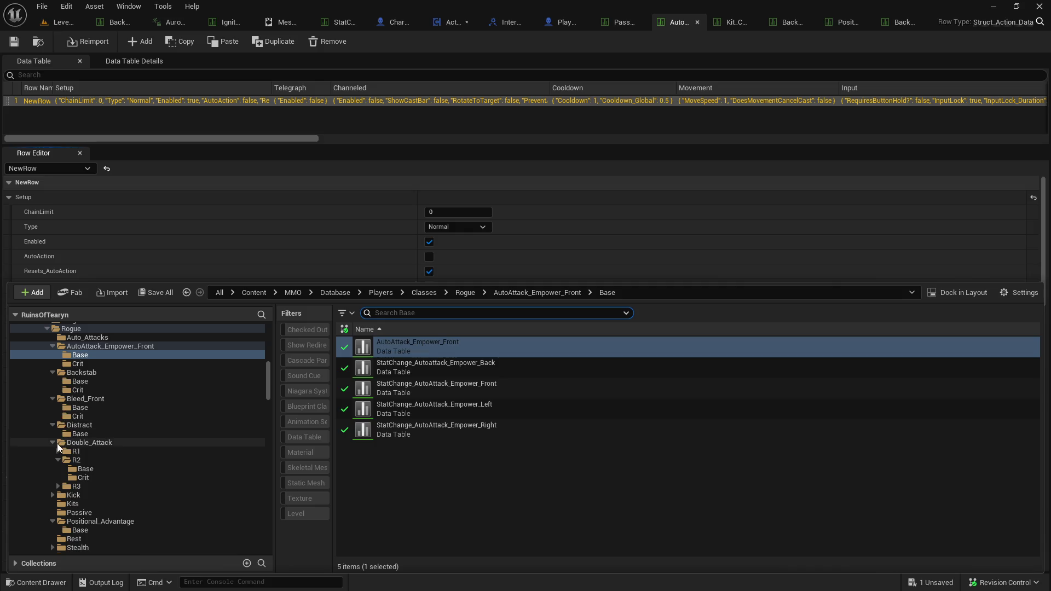
scroll(53, 448, down, 3)
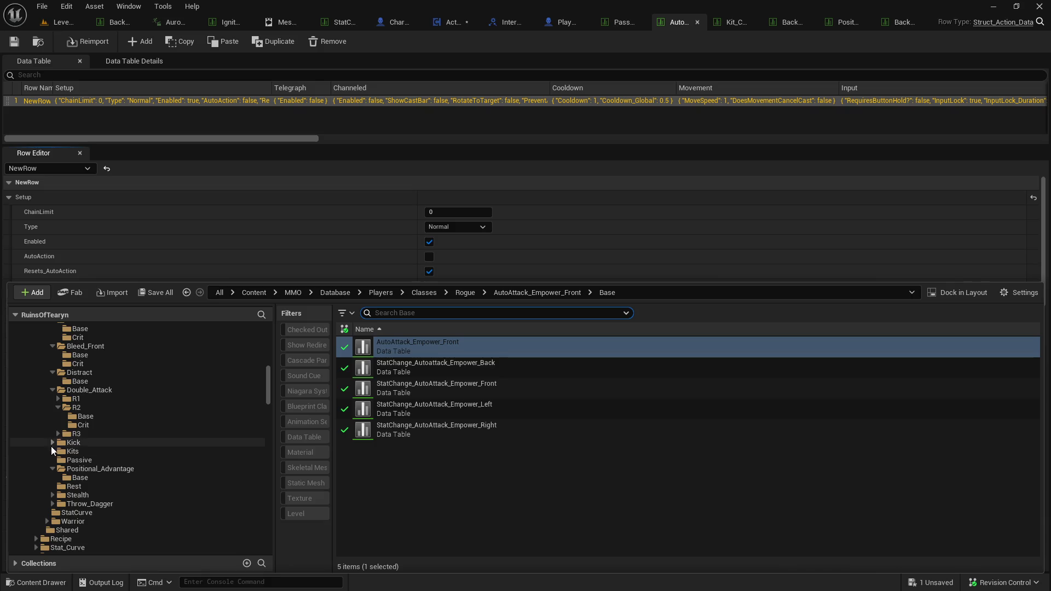
scroll(52, 483, up, 6)
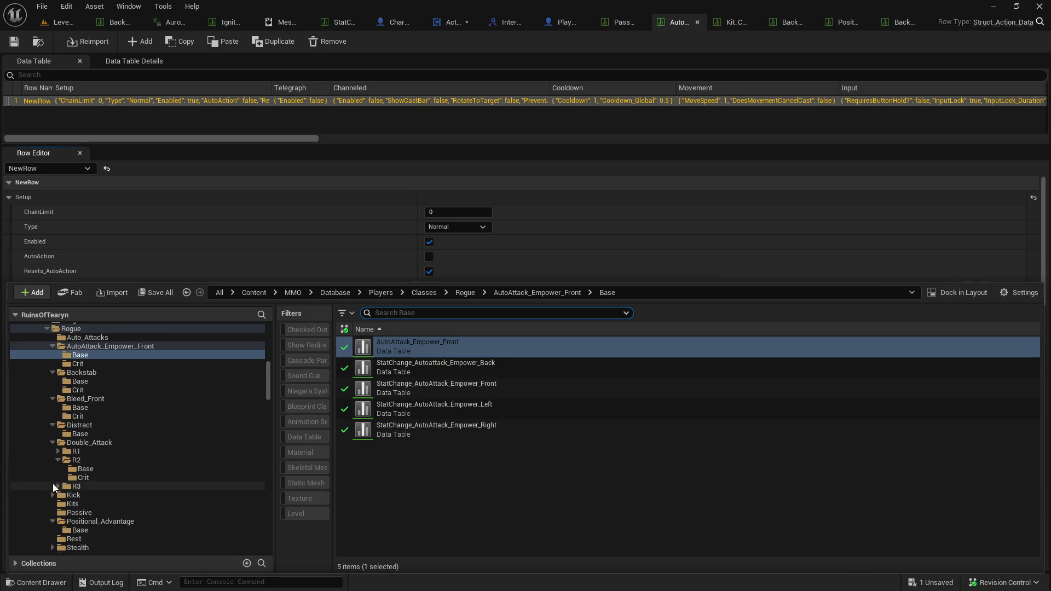
click(74, 400)
click(54, 399)
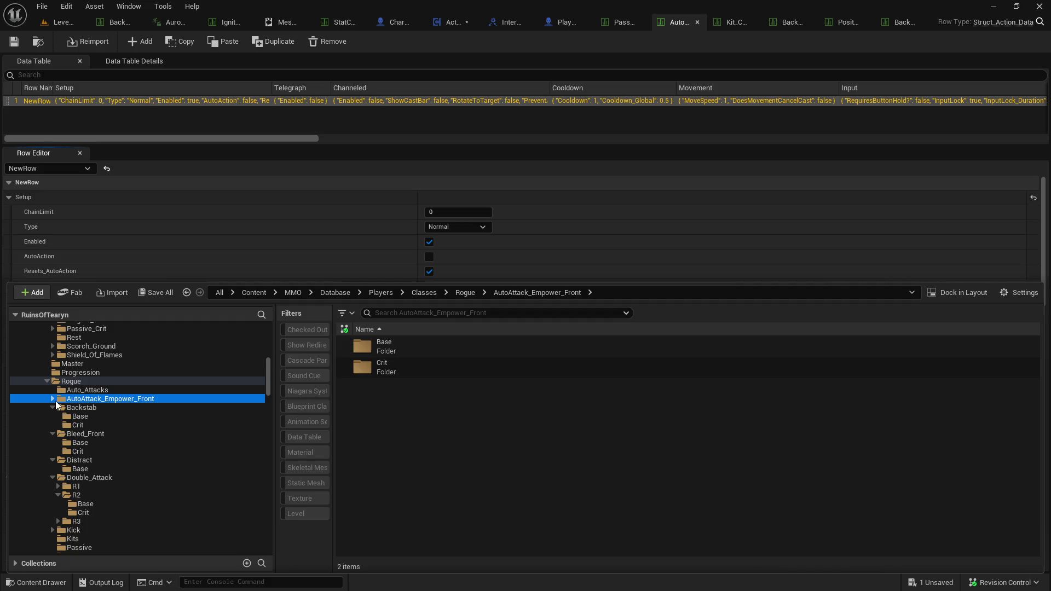
click(55, 408)
click(54, 415)
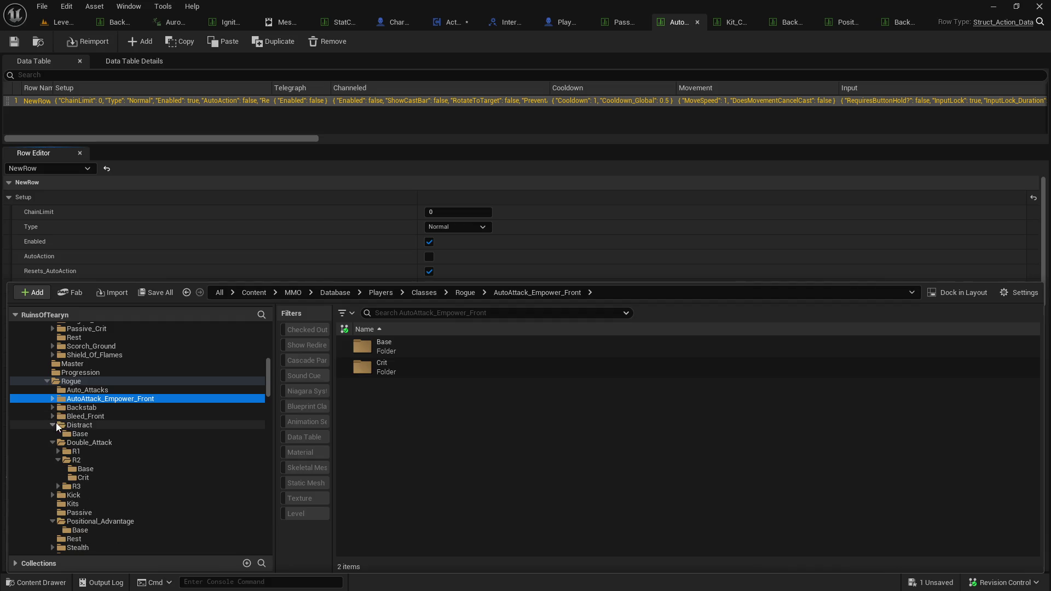
click(53, 425)
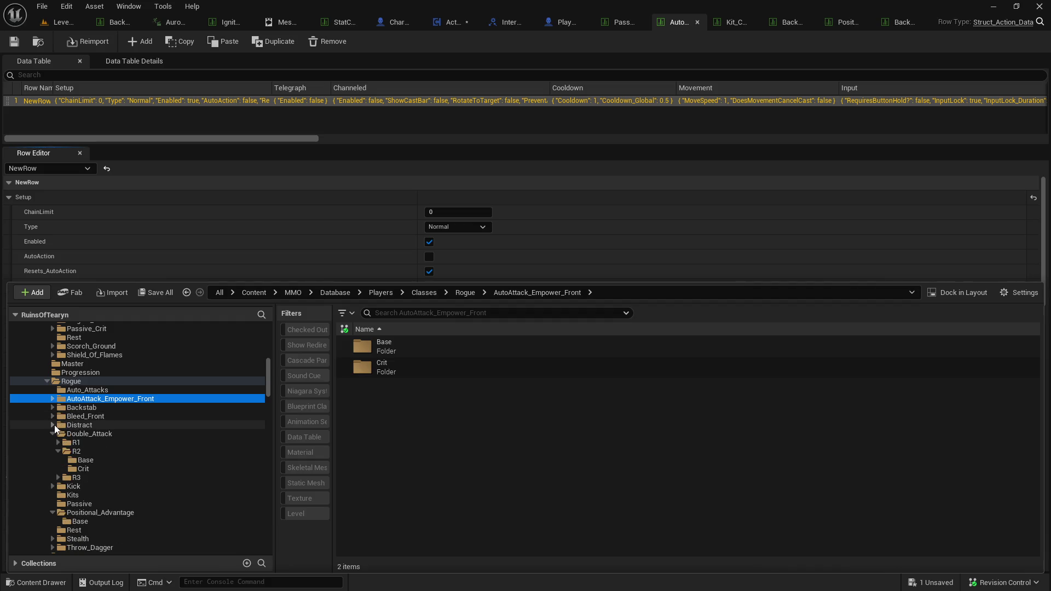
click(74, 381)
Search the Rogue folder for 'expo', show Passive_Expose_Weakness in its folder and open it.
click(433, 314)
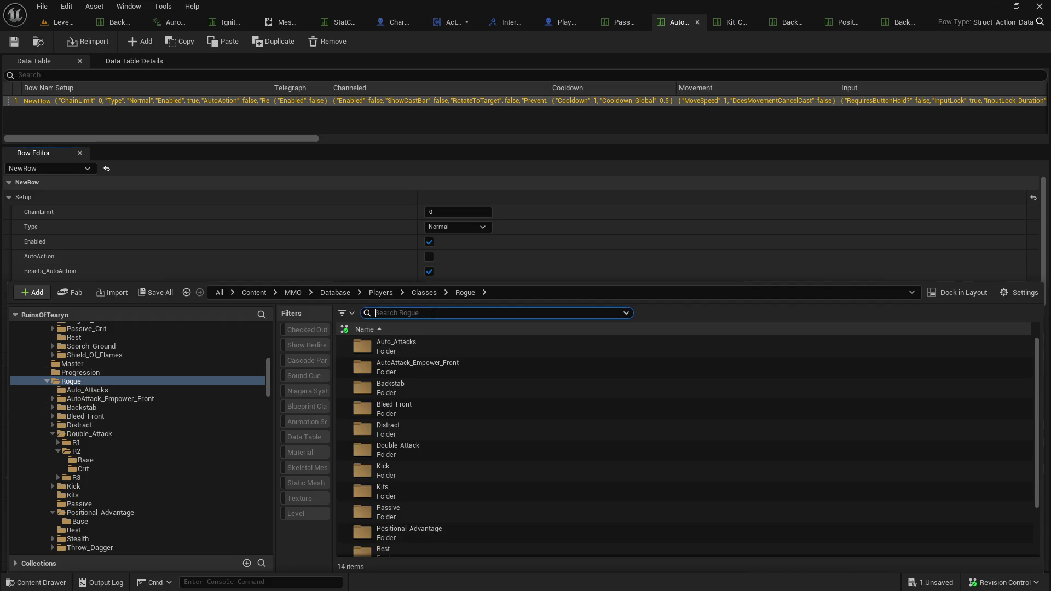
text(expo)
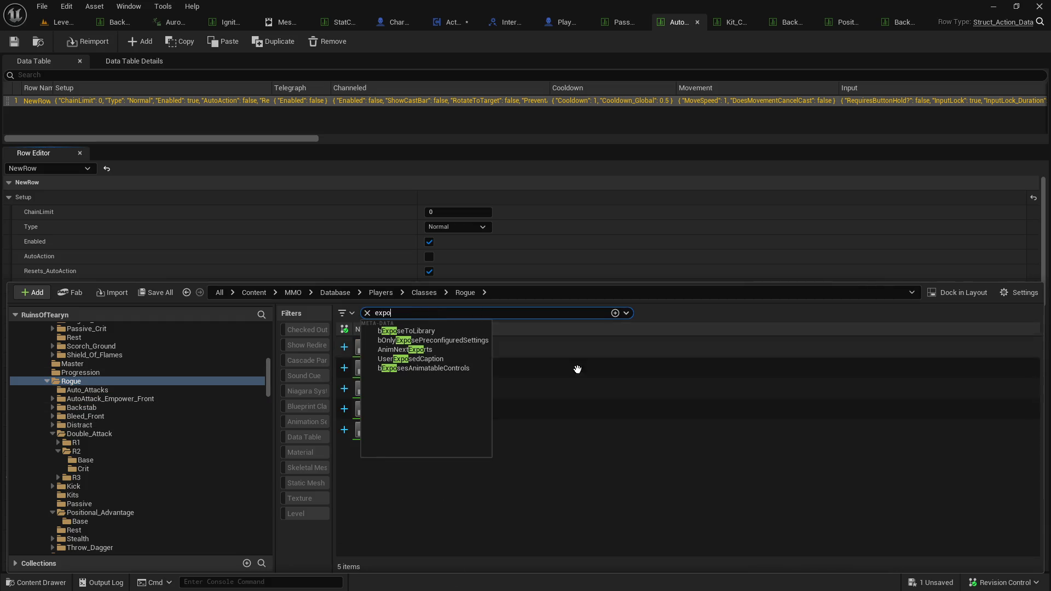
click(539, 380)
right_click(426, 330)
click(405, 346)
right_click(402, 346)
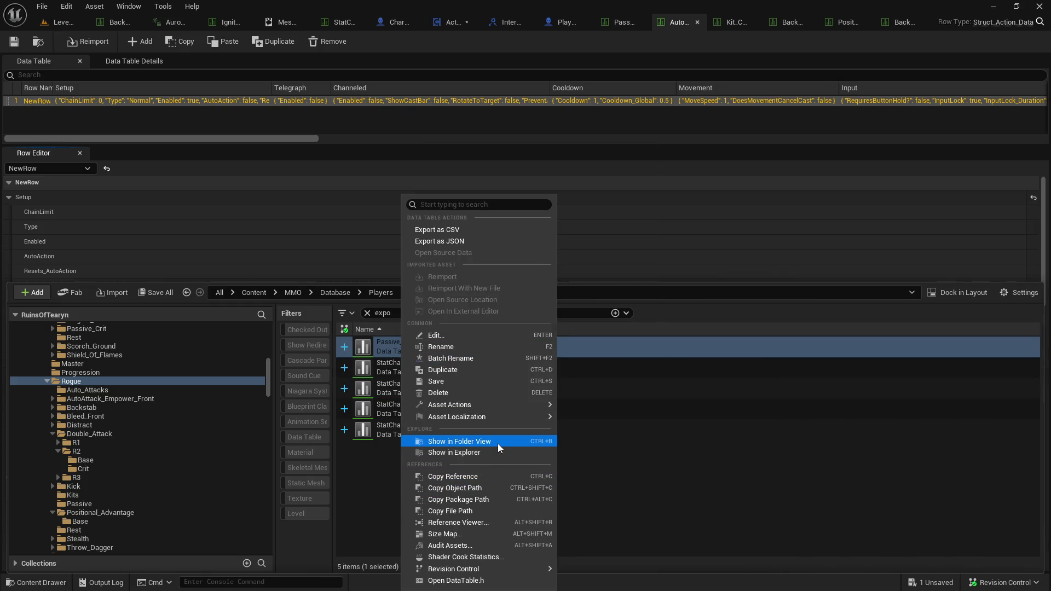
click(497, 442)
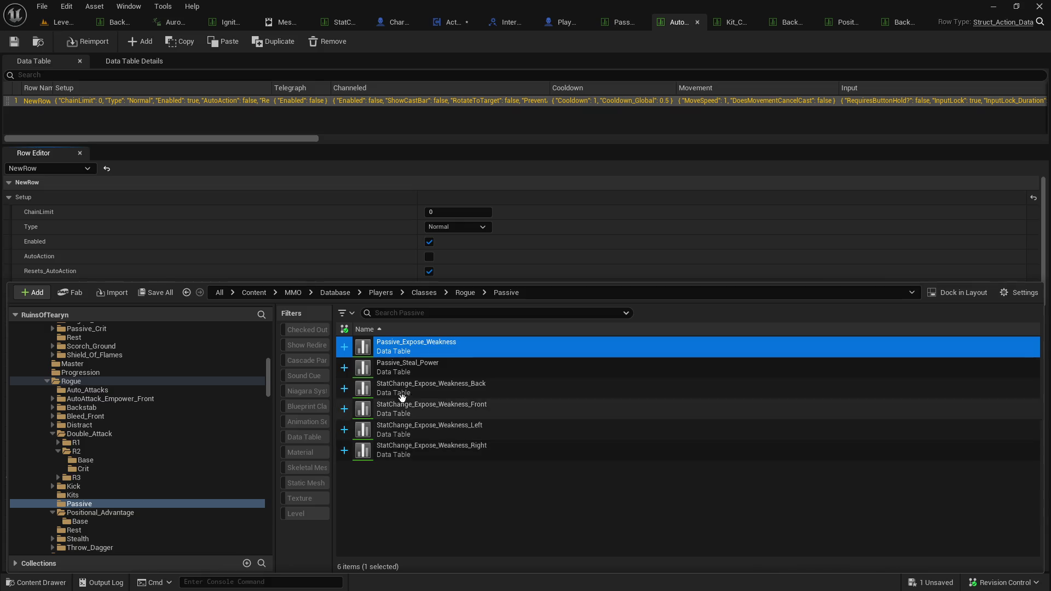
double_click(445, 342)
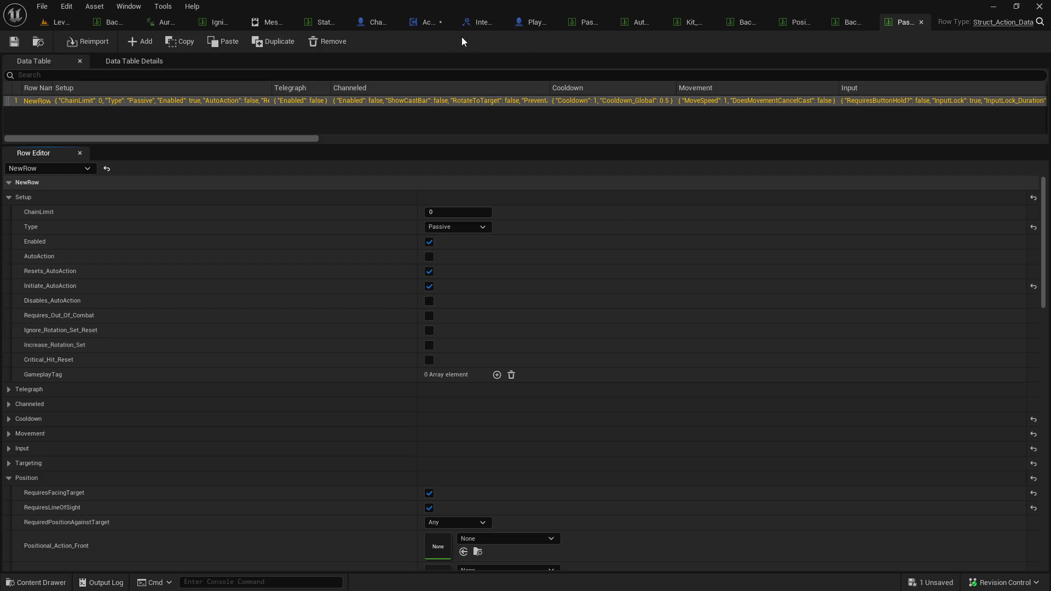
click(422, 24)
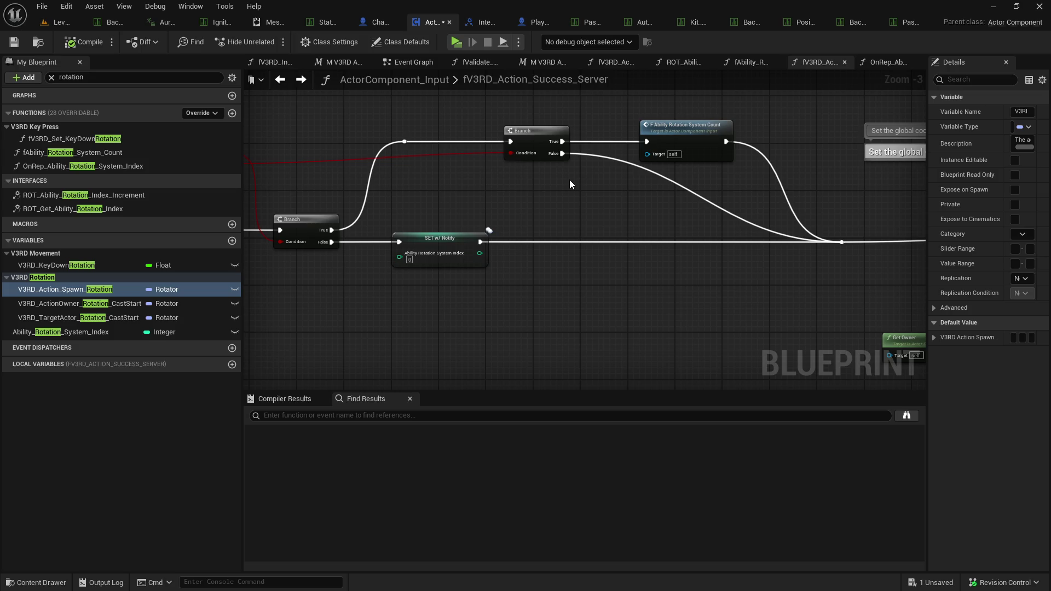
Centre the Branch and SET w/ Notify nodes in fV3RD_Action_Success_Server, then start Play in Editor.
mouse_move(569, 180)
mouse_down()
mouse_move(230, 179)
mouse_move(0, 130)
mouse_up()
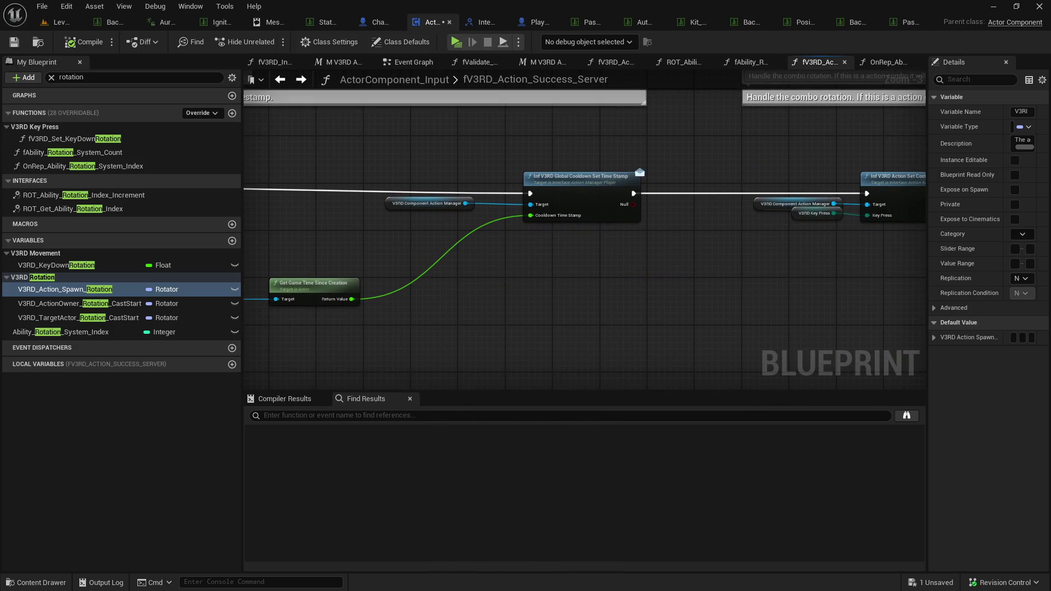
drag(799, 146, 257, 143)
mouse_move(491, 147)
mouse_down()
mouse_move(368, 141)
mouse_move(723, 176)
mouse_up()
scroll(514, 173, down, 4)
mouse_move(572, 183)
mouse_down()
mouse_move(370, 186)
mouse_move(409, 194)
mouse_move(567, 172)
mouse_move(548, 183)
mouse_up()
scroll(462, 197, up, 2)
scroll(658, 208, up, 1)
mouse_move(658, 208)
mouse_down()
mouse_move(556, 184)
mouse_move(315, 205)
mouse_up()
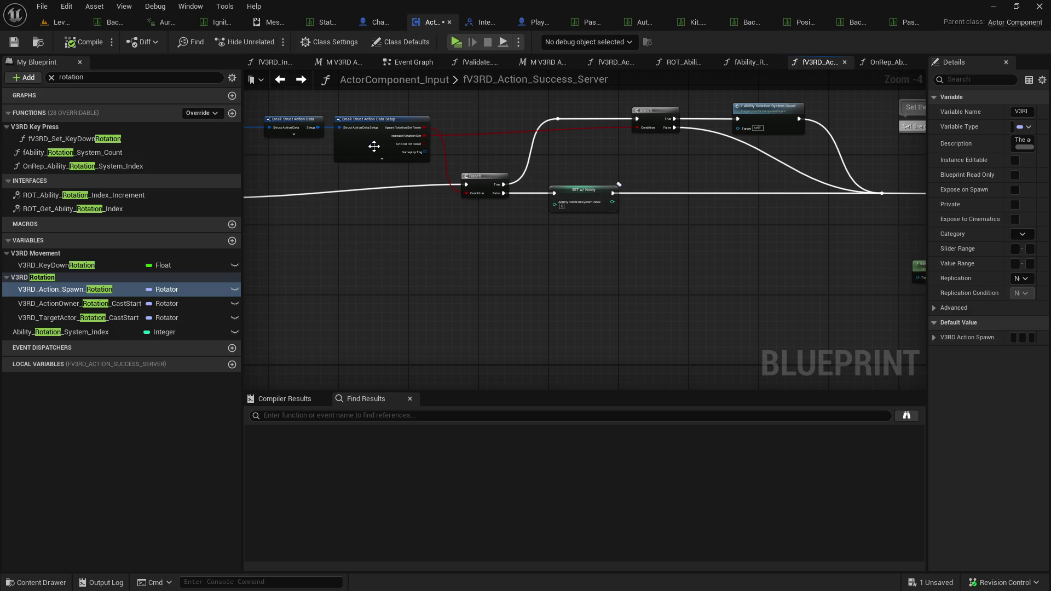
click(456, 41)
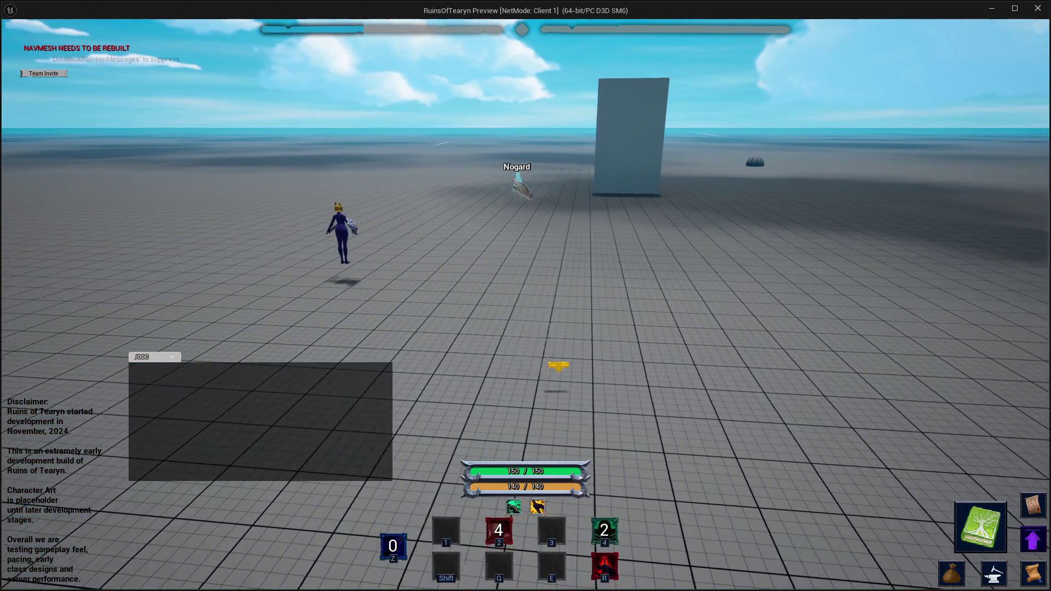
Auto-attack a target dummy while circling to its side and back, cast Steal Power, then close the preview.
key(w)
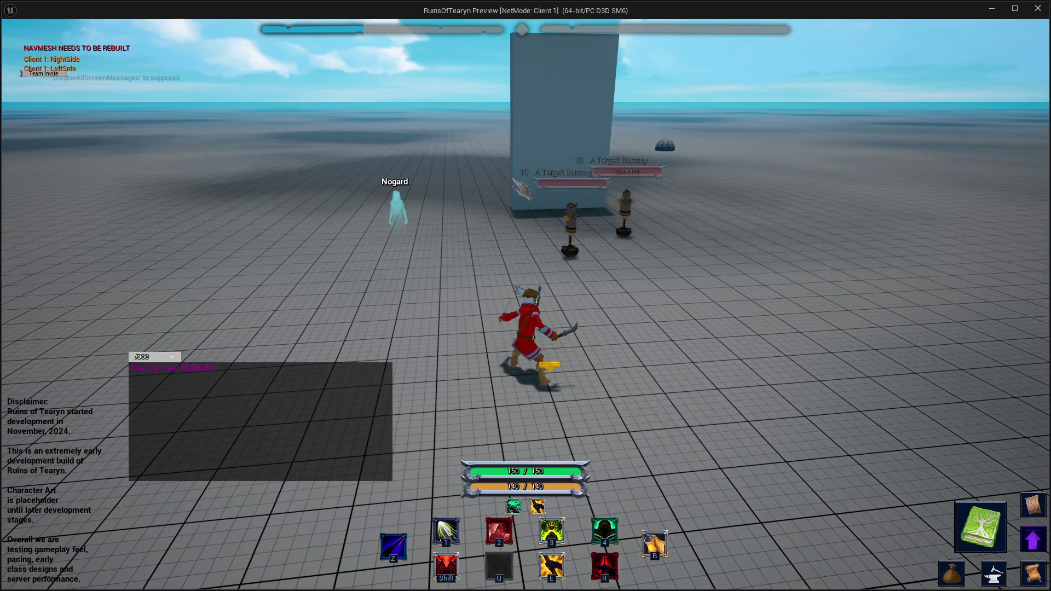
drag(523, 189, 602, 189)
key(w)
key(z)
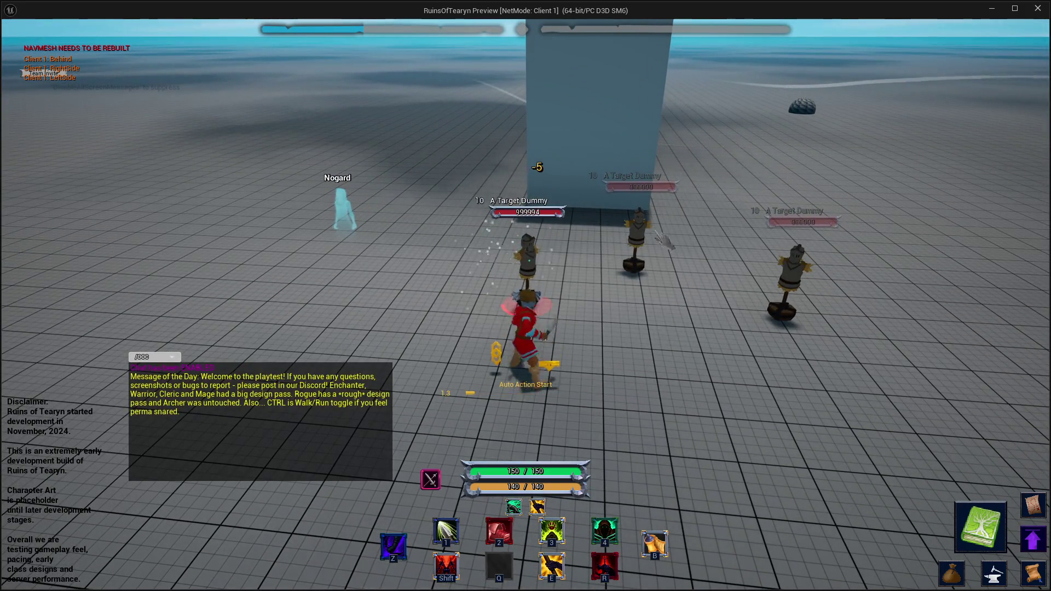
key(d)
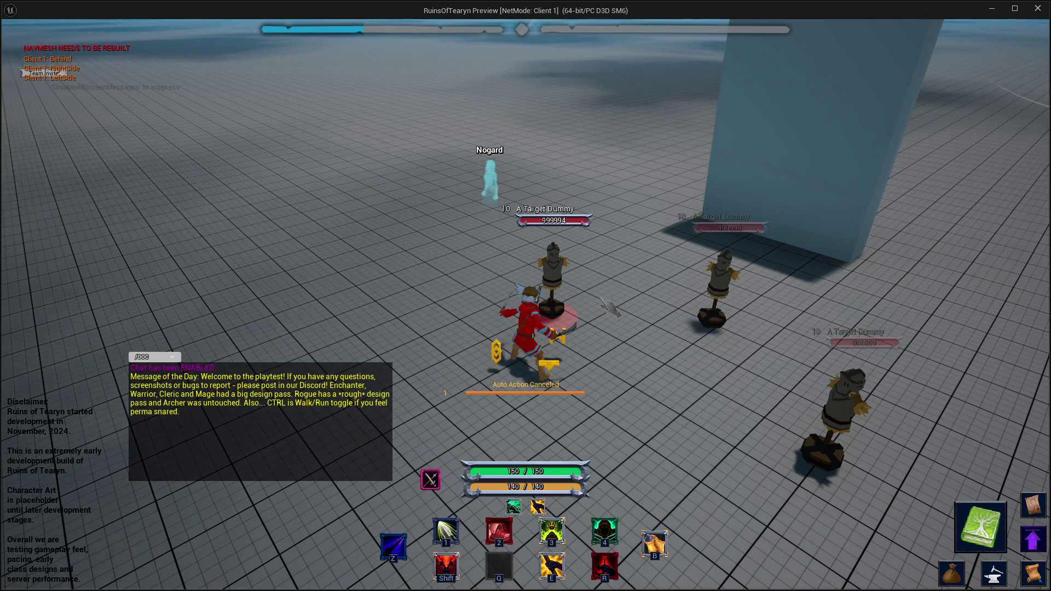
key(d)
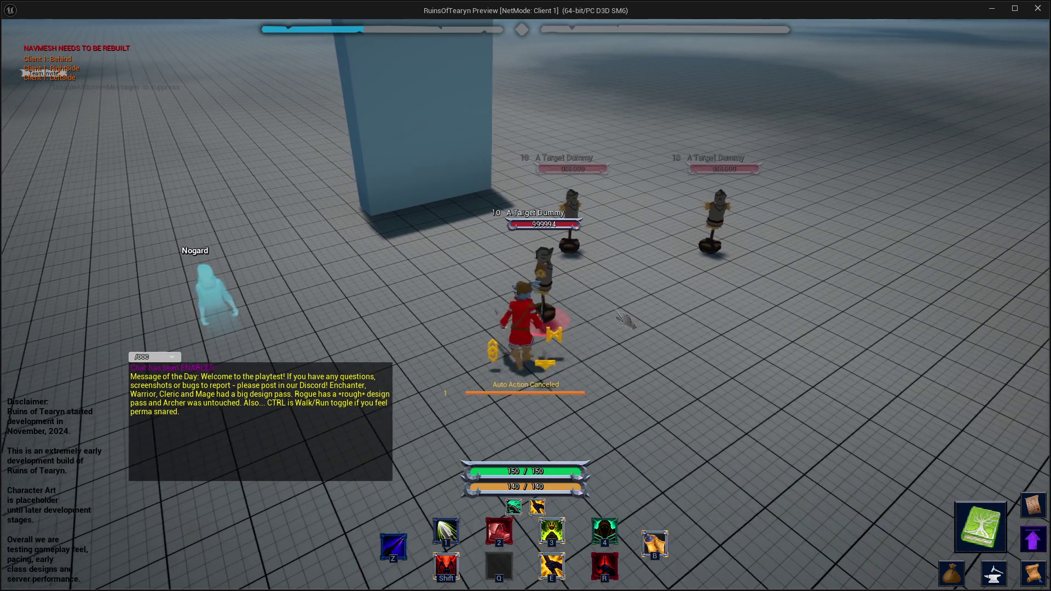
key(d)
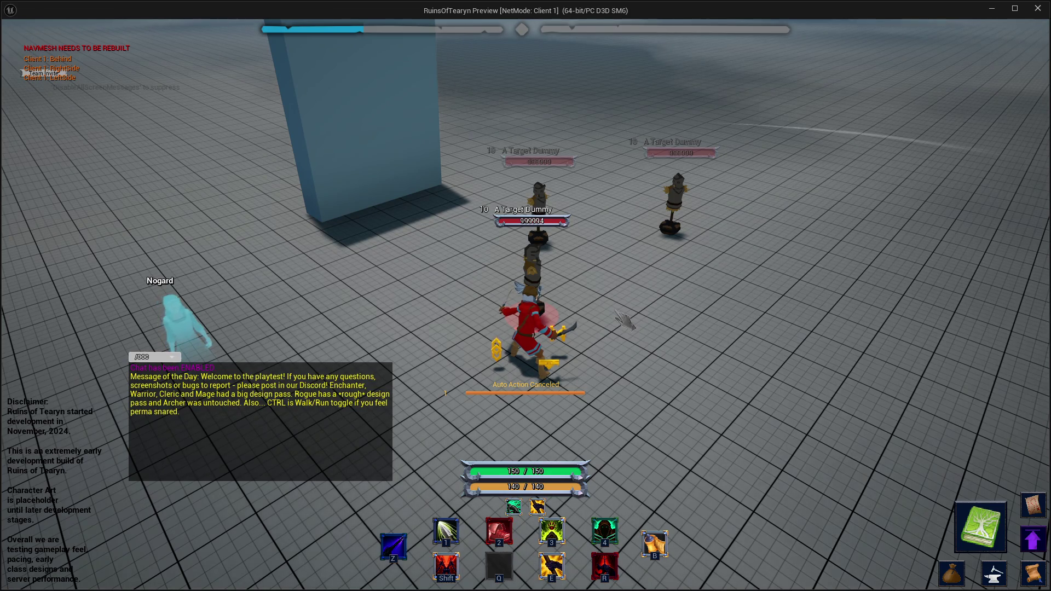
mouse_move(624, 319)
mouse_down()
mouse_move(922, 57)
mouse_move(608, 320)
mouse_up()
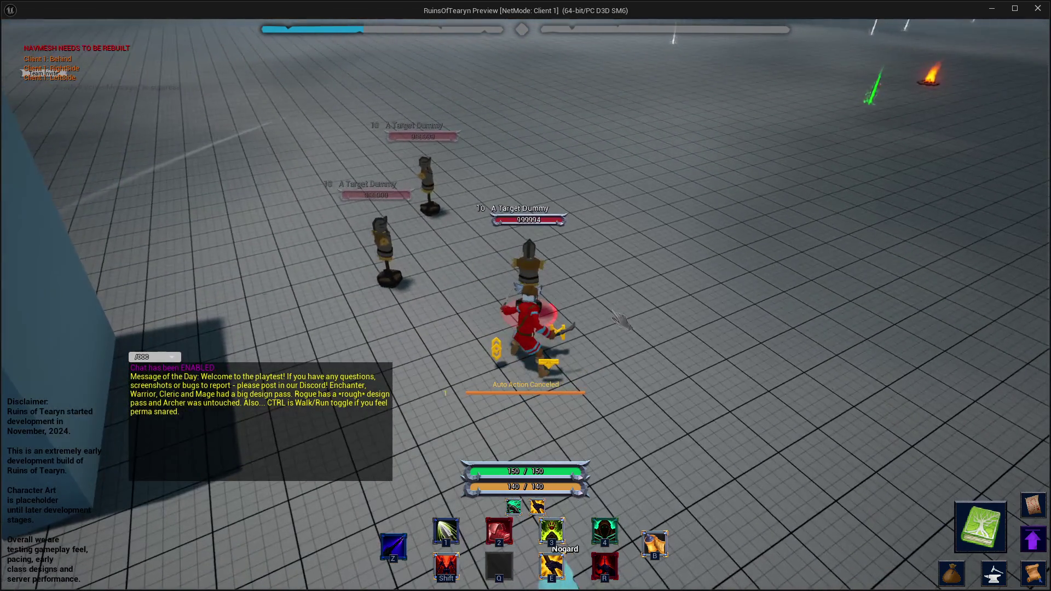
key(r)
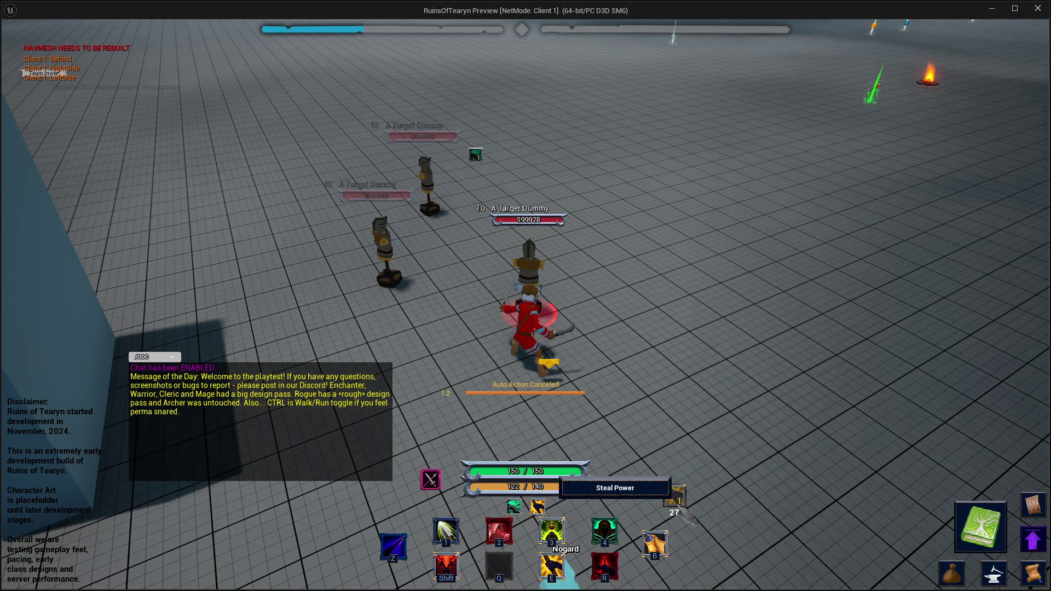
click(1037, 9)
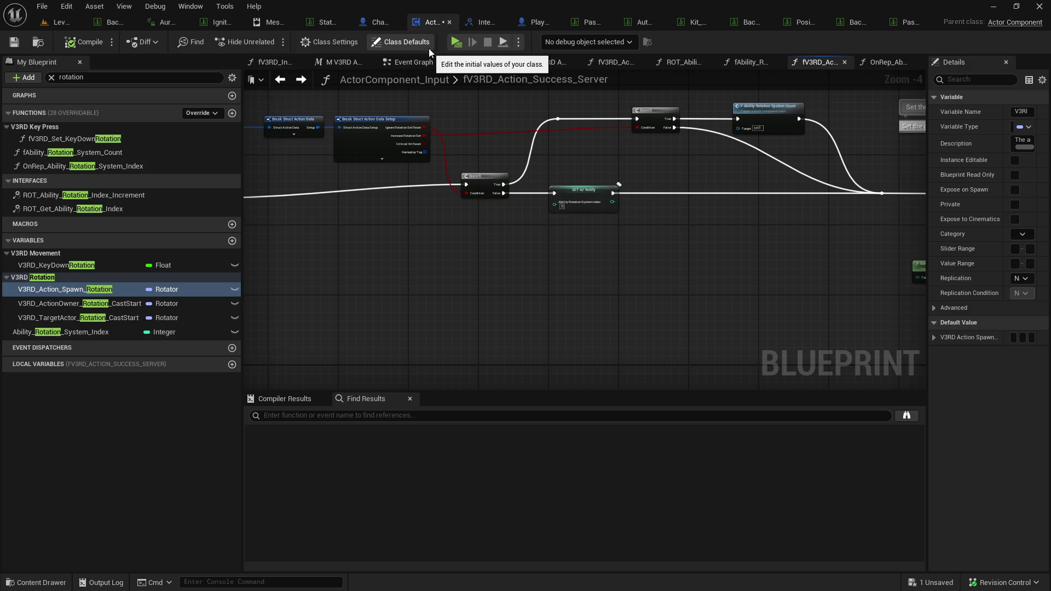
Find all references to fAbility_Rotation_System_Count and inspect each calling function.
double_click(751, 117)
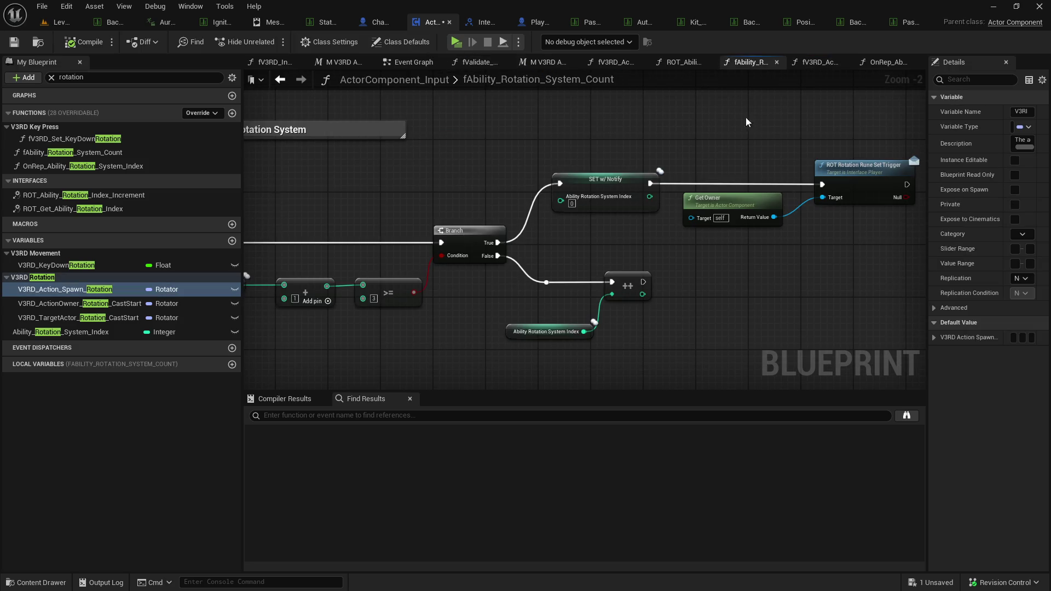
click(280, 80)
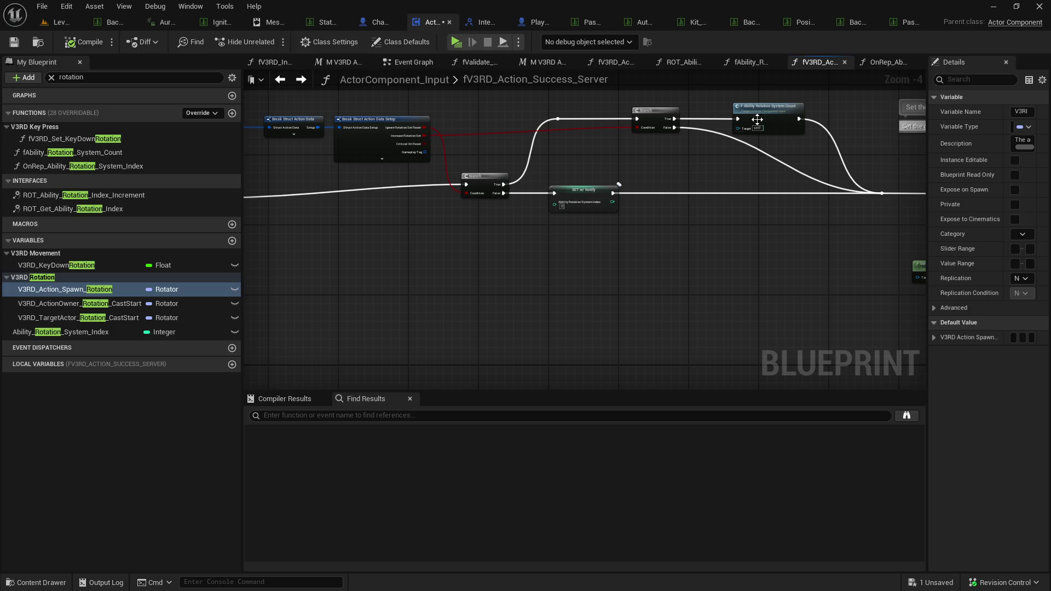
right_click(770, 111)
mouse_move(831, 225)
click(947, 255)
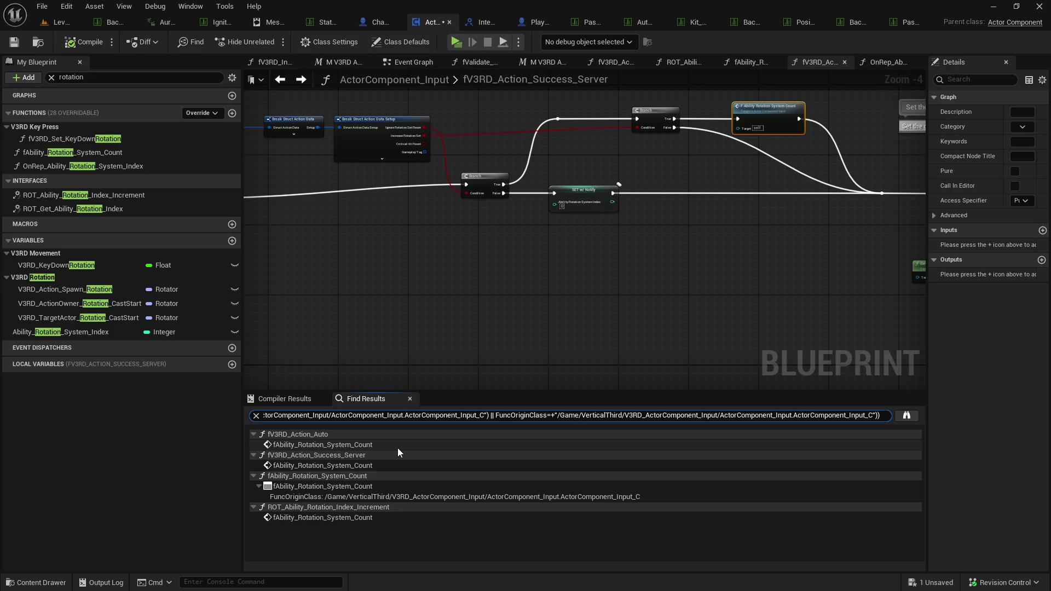
click(397, 447)
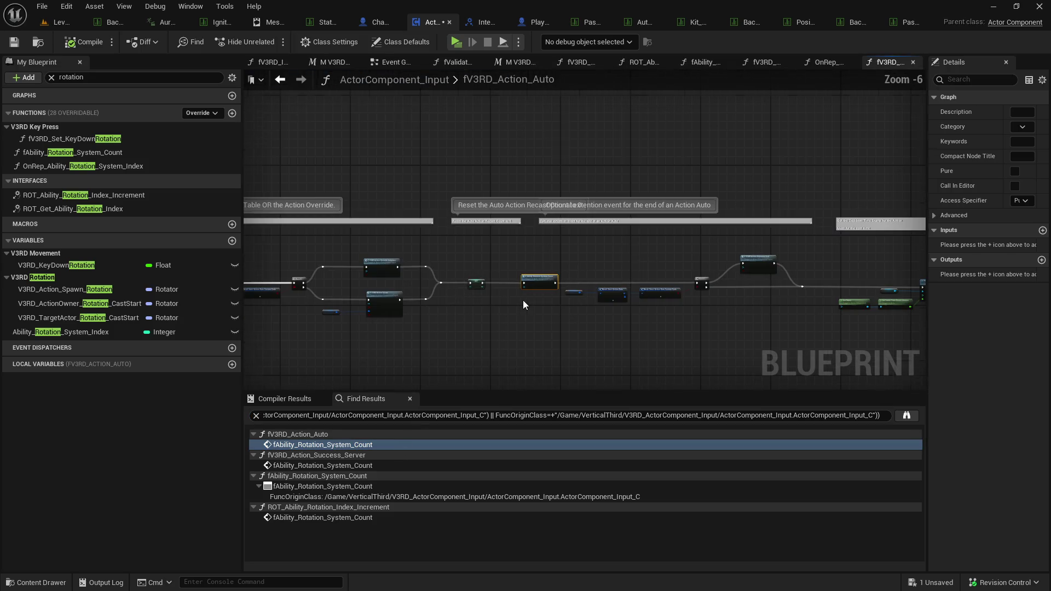
click(386, 465)
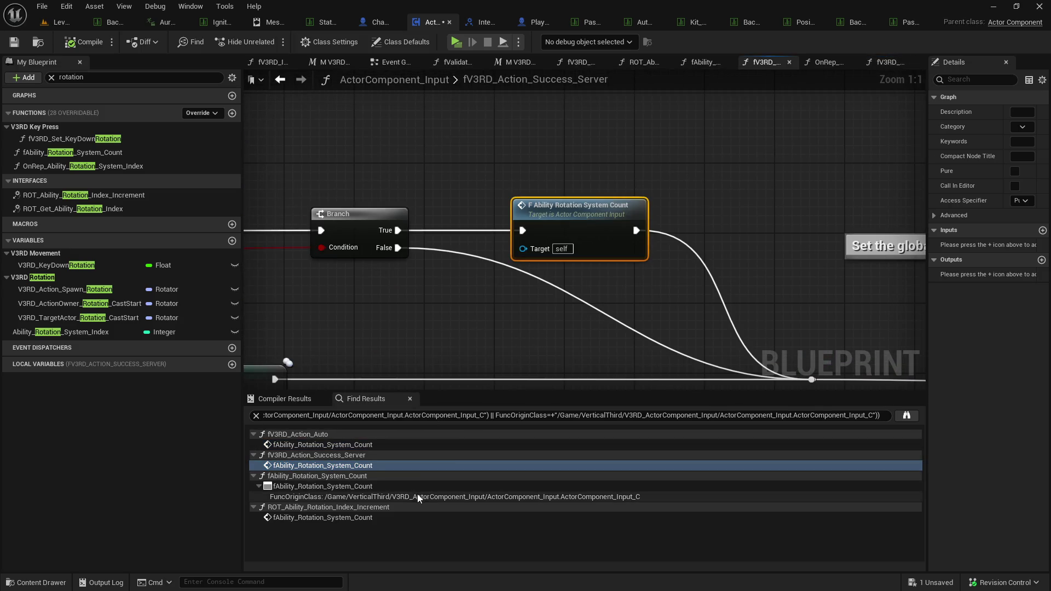
click(395, 520)
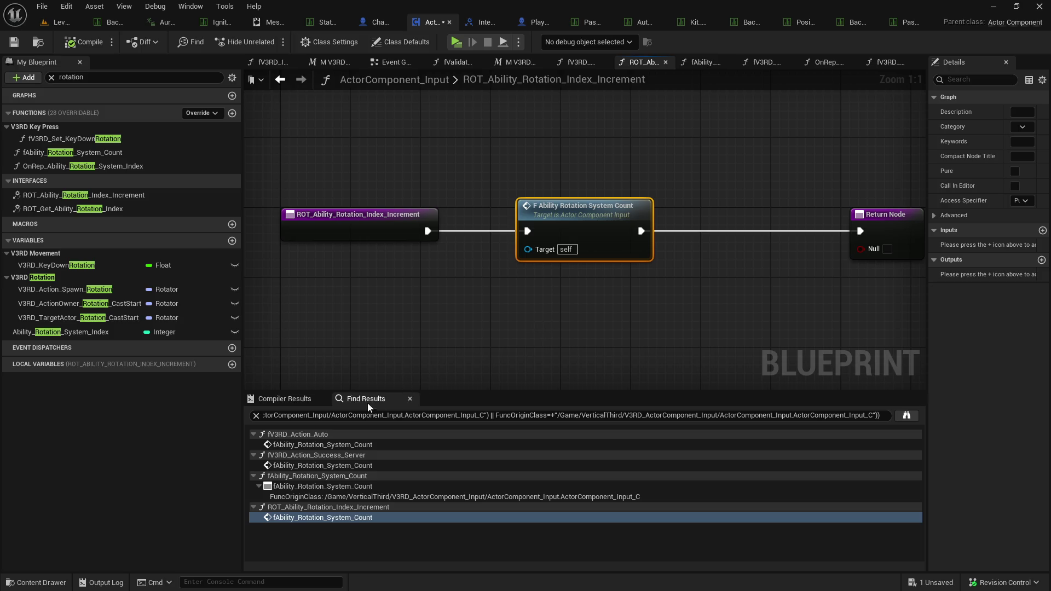
click(281, 81)
Add a Print String 'Hello' after the count call in ROT_Ability_Rotation_Index_Increment and start a play test.
scroll(397, 248, down, 2)
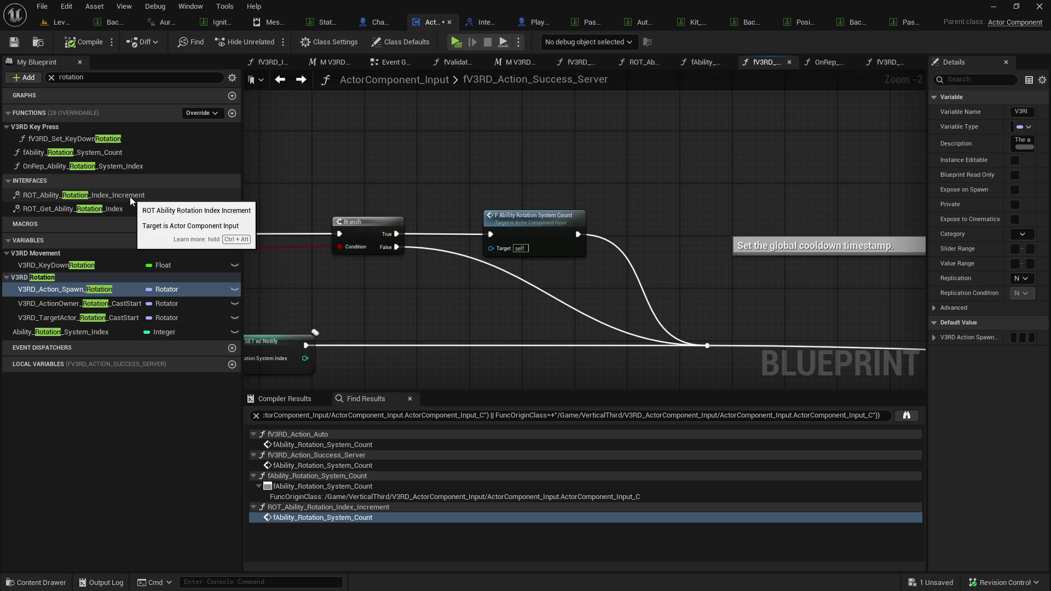
double_click(129, 196)
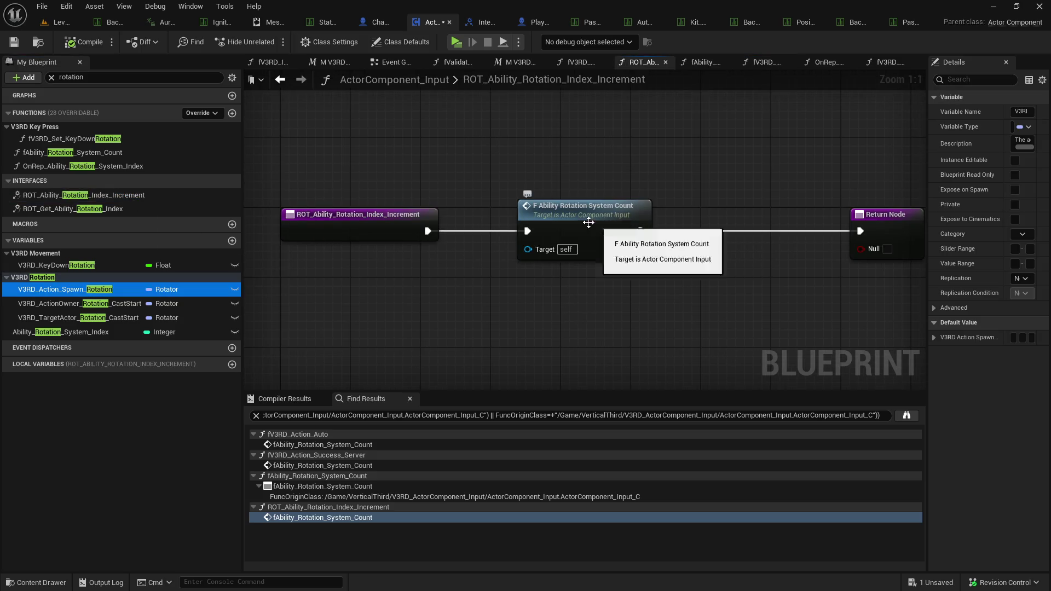
right_click(550, 229)
click(678, 235)
mouse_move(641, 230)
mouse_down()
mouse_move(665, 237)
mouse_move(728, 183)
mouse_up()
text(print)
key(Return)
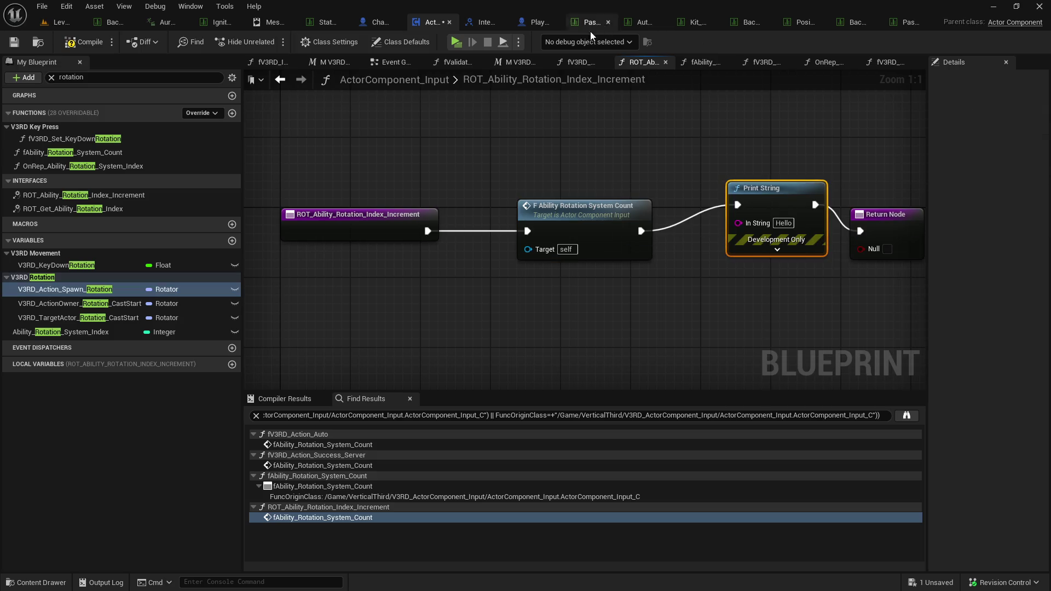
click(458, 43)
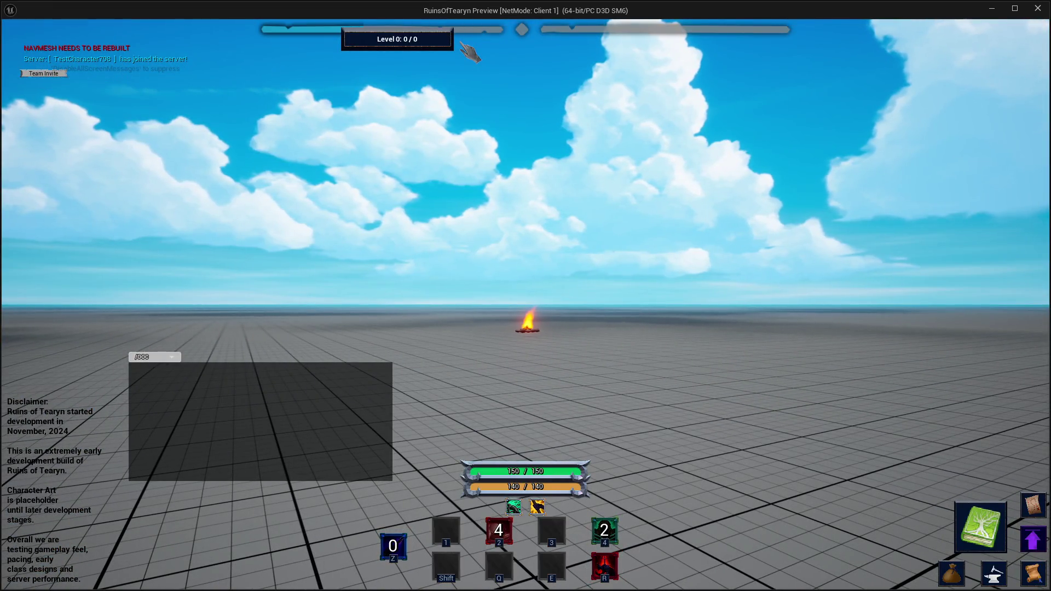
Run to the target dummies, attack one and use parry with R, then close the preview.
click(462, 45)
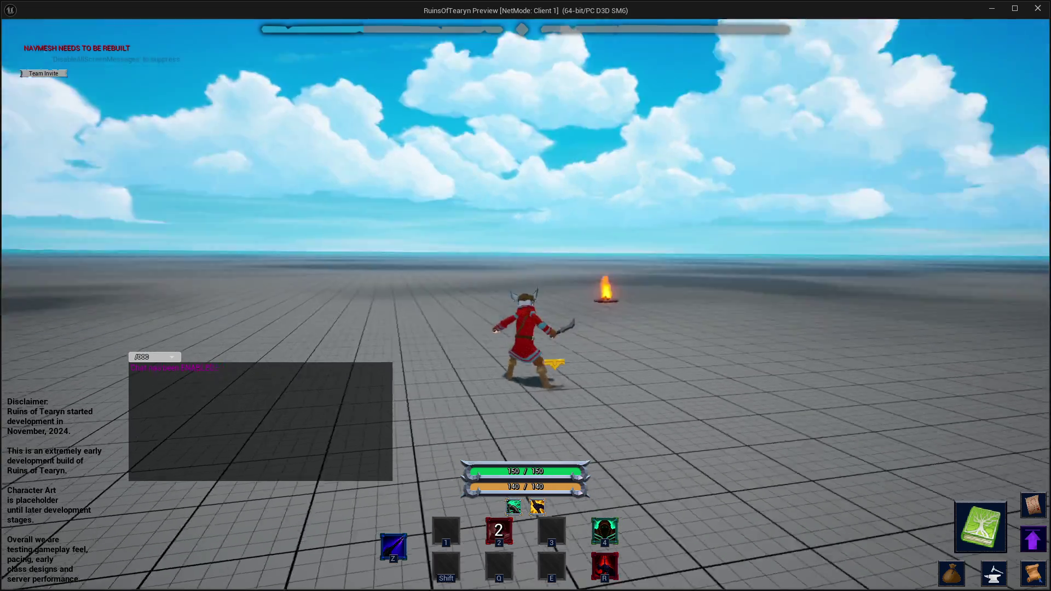
key(w)
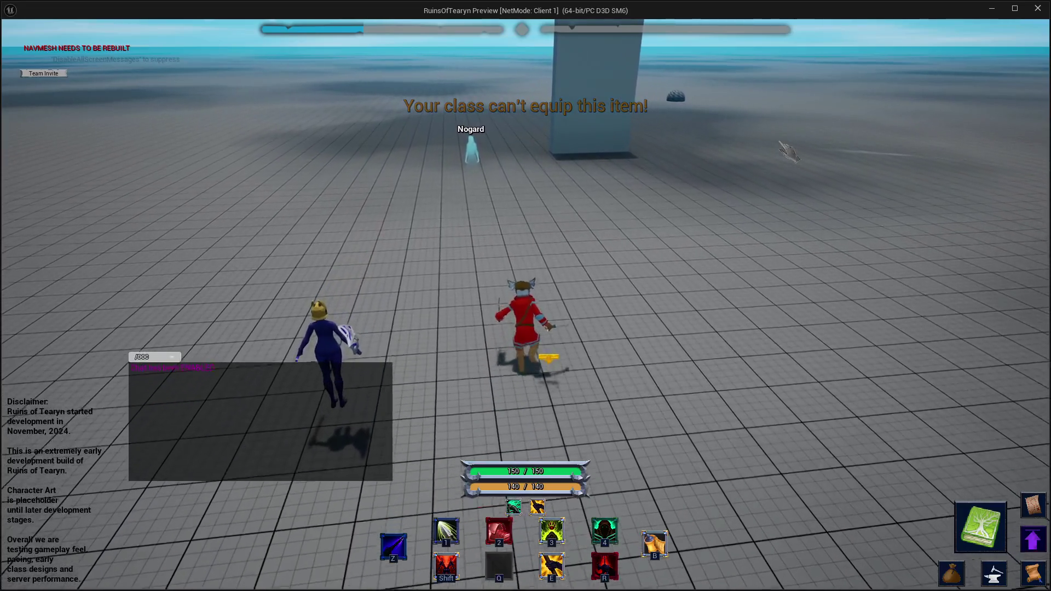
key(d)
key(w)
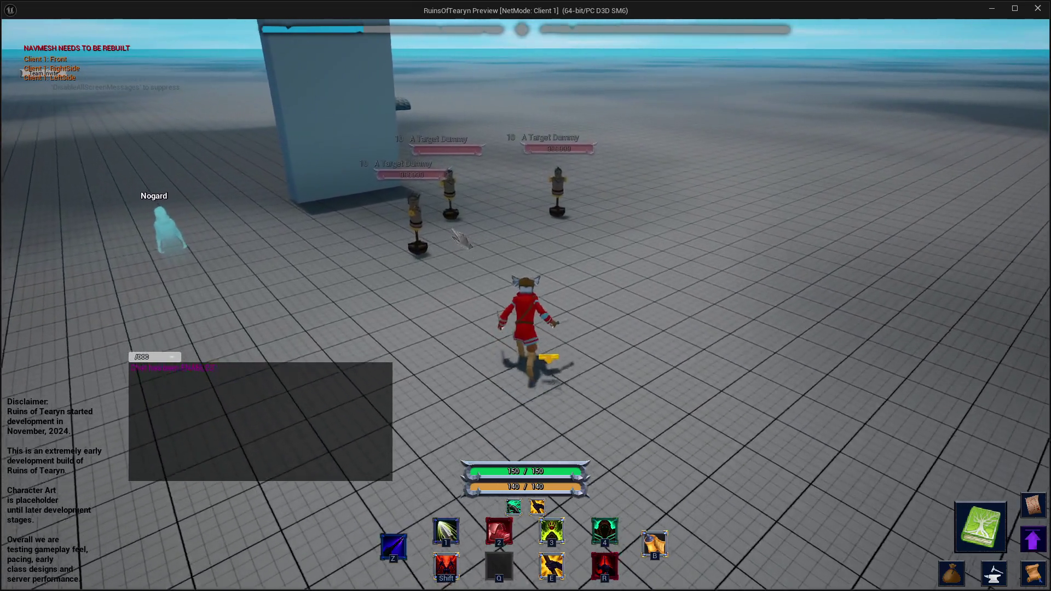
key(a)
key(w)
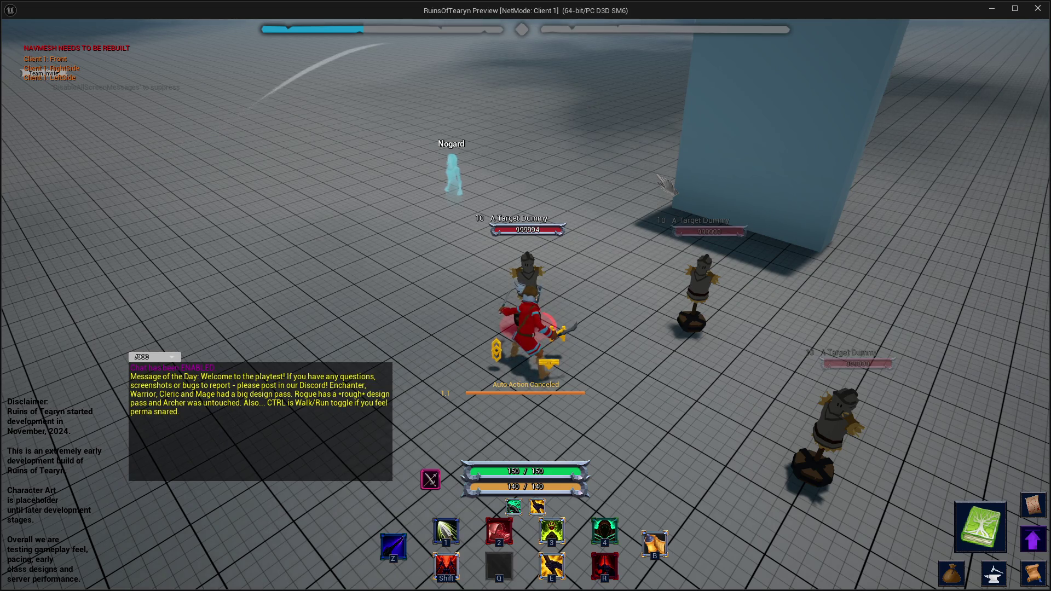
key(r)
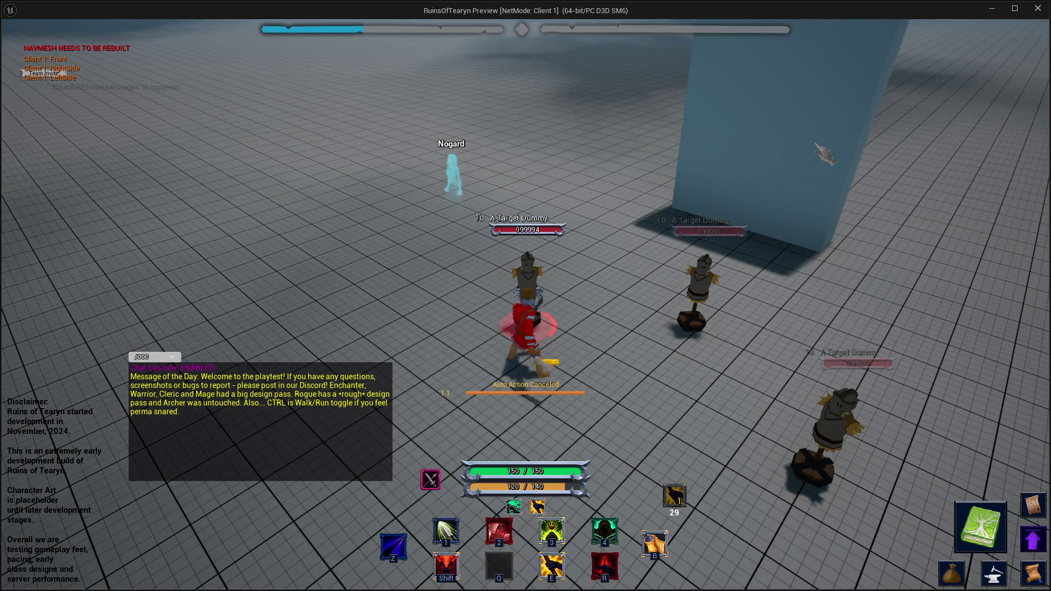
click(1042, 12)
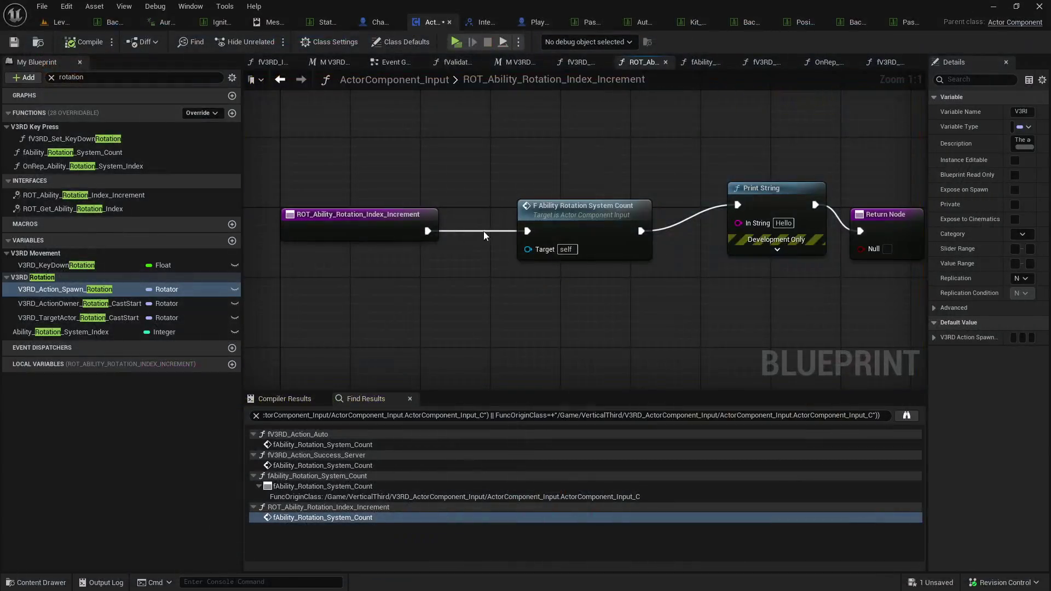
Wire F Ability Rotation System Count directly to the Return Node and delete the Print String.
drag(643, 231, 860, 230)
click(772, 188)
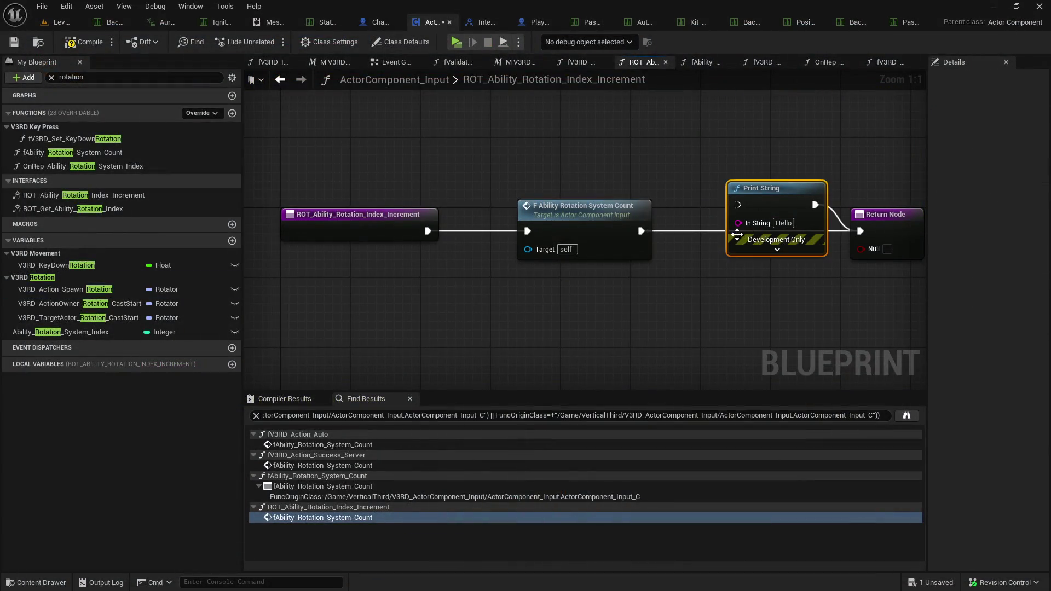
key(Delete)
Return to the fV3RD_Action_Success_Server graph and start a new play session.
click(287, 80)
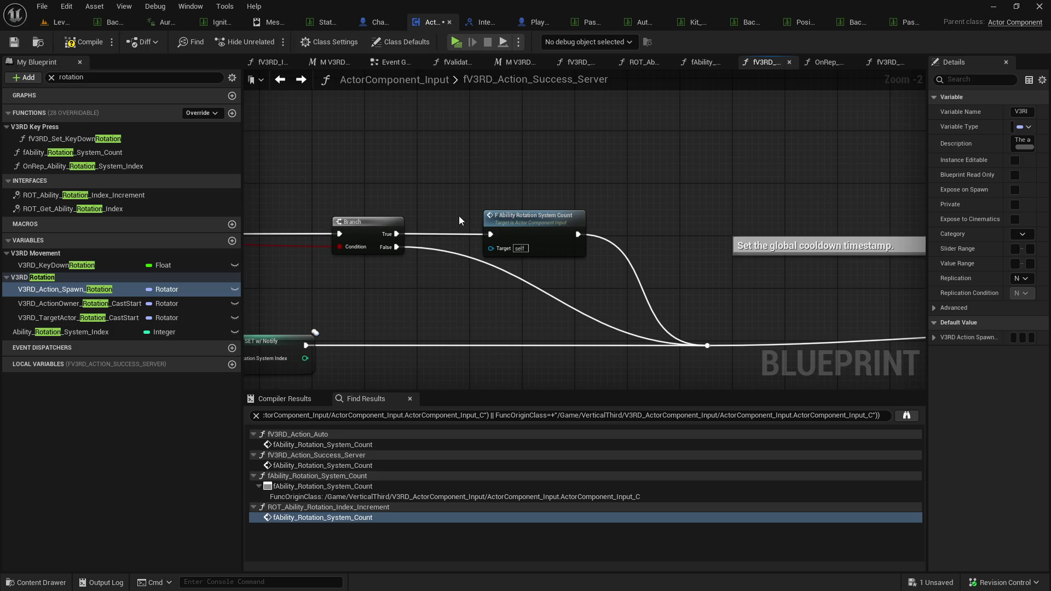
mouse_move(459, 216)
mouse_down()
mouse_move(870, 179)
mouse_move(529, 194)
mouse_up()
scroll(529, 194, down, 1)
double_click(573, 72)
key(Escape)
click(456, 42)
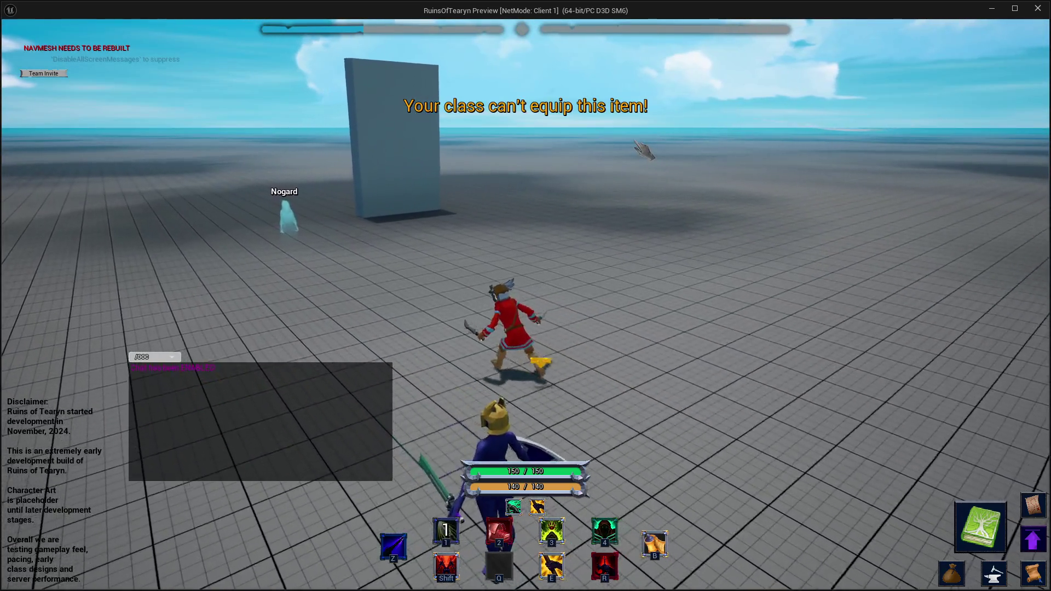
Attack the target dummies from the side and behind, trigger parry with E, then close the preview.
key(w)
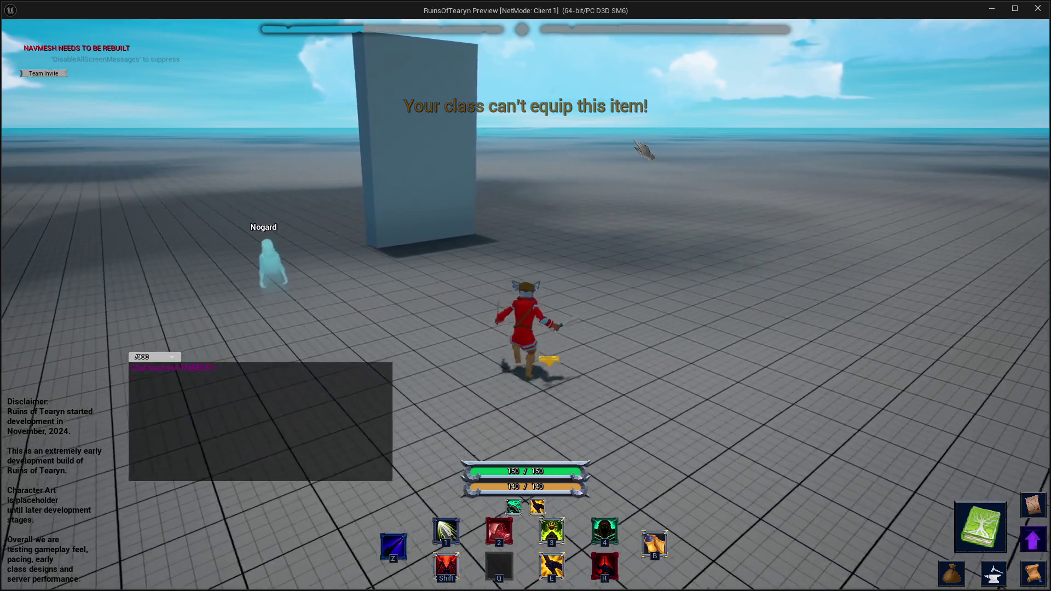
key(d)
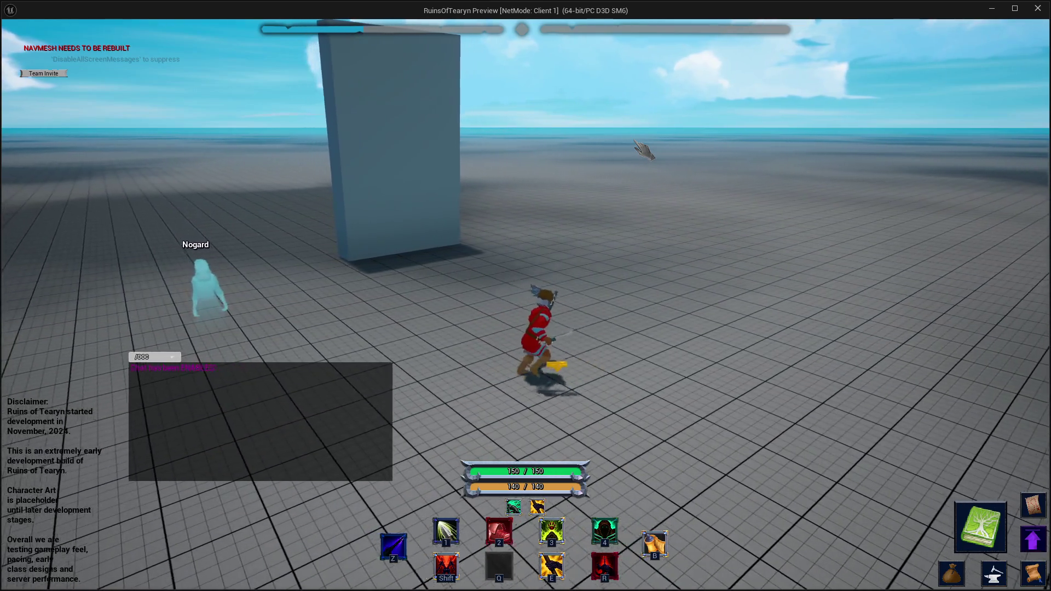
key(w)
click(666, 197)
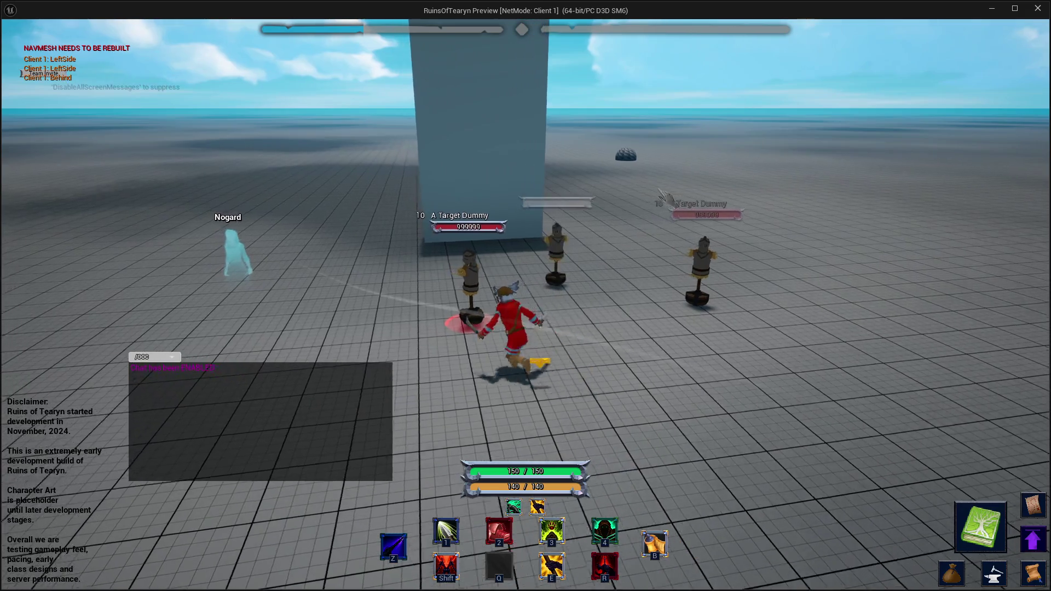
key(a)
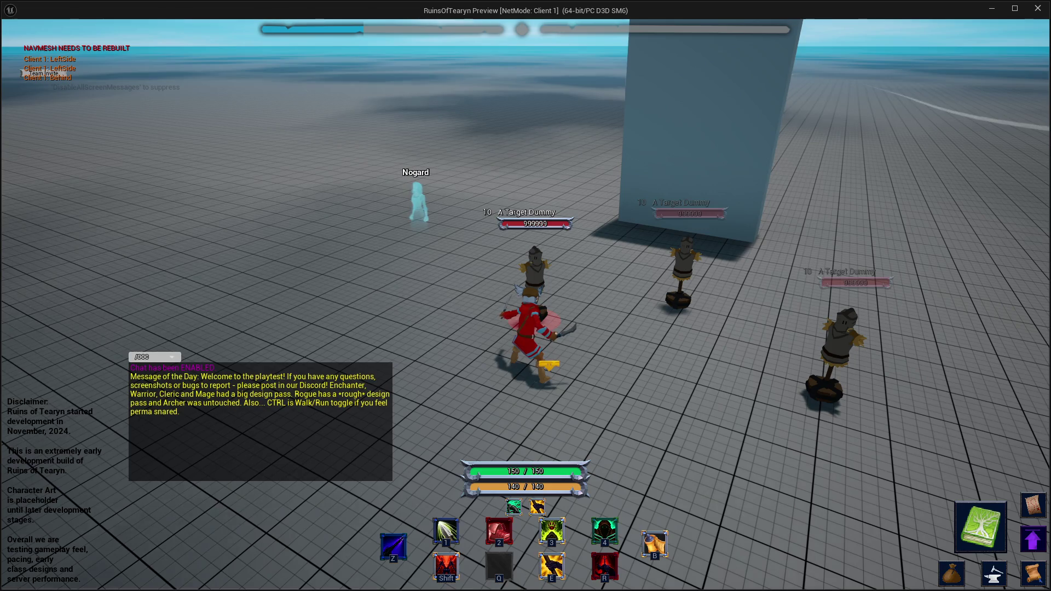
key(d)
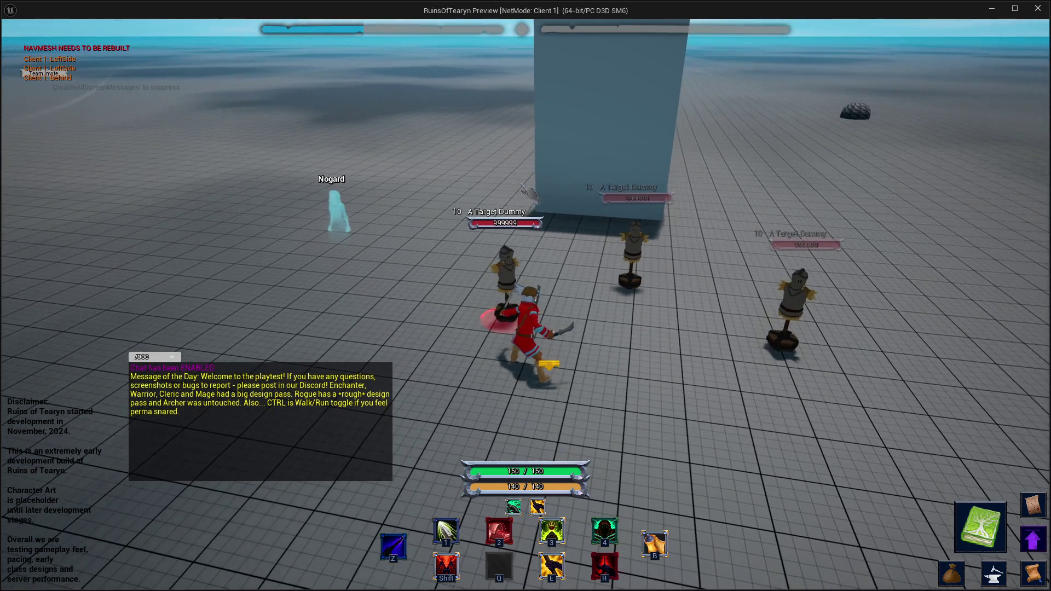
key(a)
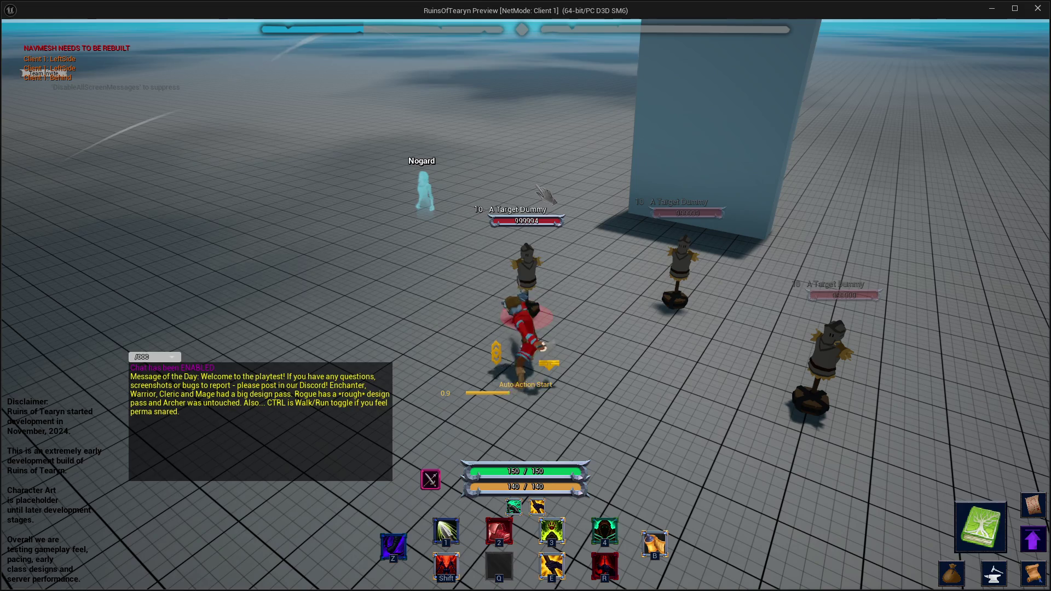
key(e)
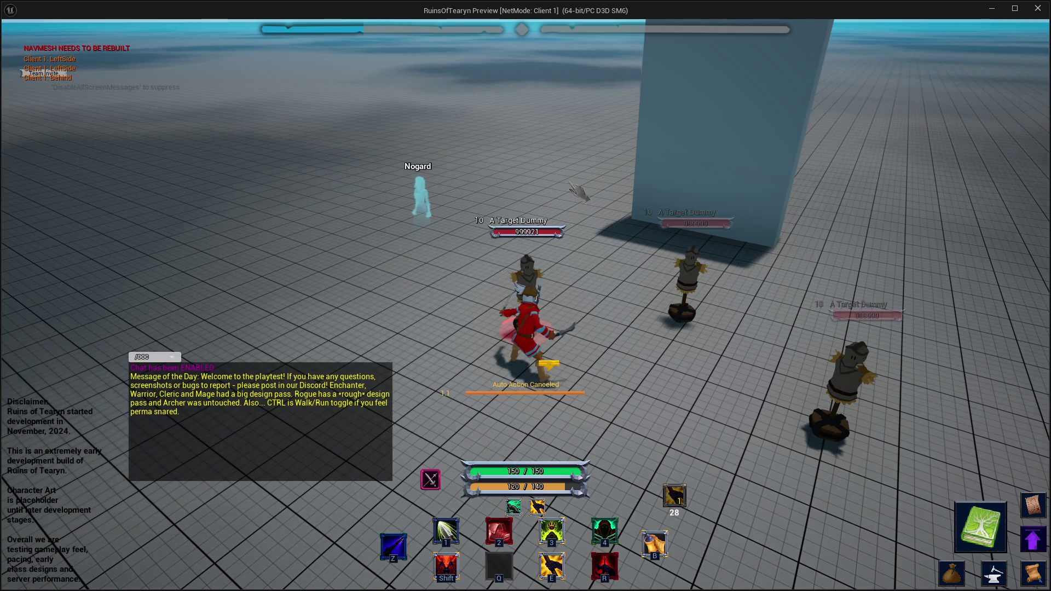
click(1037, 7)
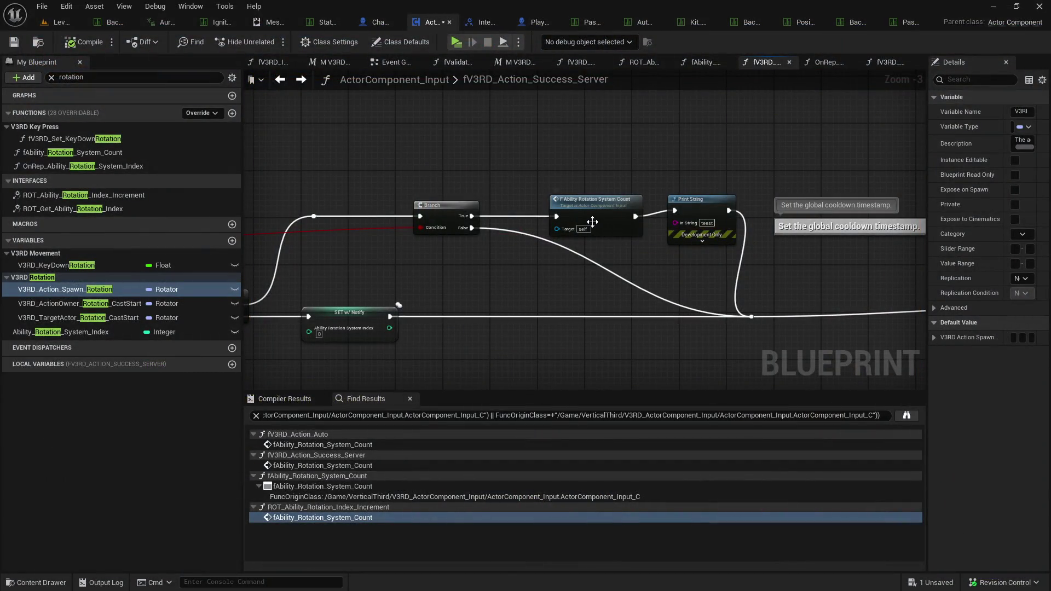
Wire the rotation system count call past the debug Print String and delete that Print String.
mouse_move(634, 216)
mouse_down()
mouse_move(764, 322)
mouse_move(753, 317)
mouse_up()
click(701, 208)
key(Delete)
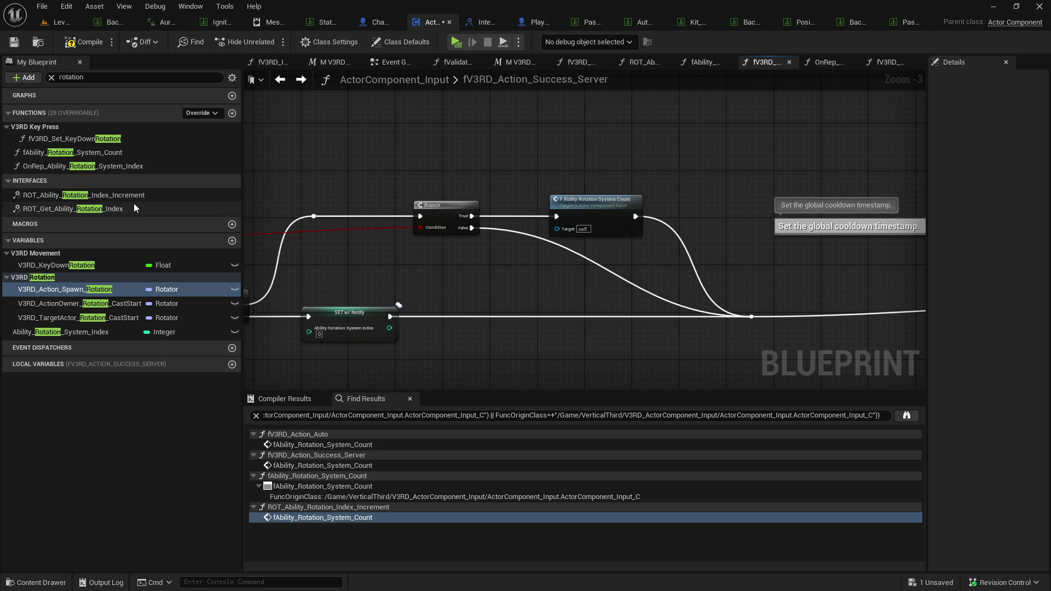
right_click(122, 196)
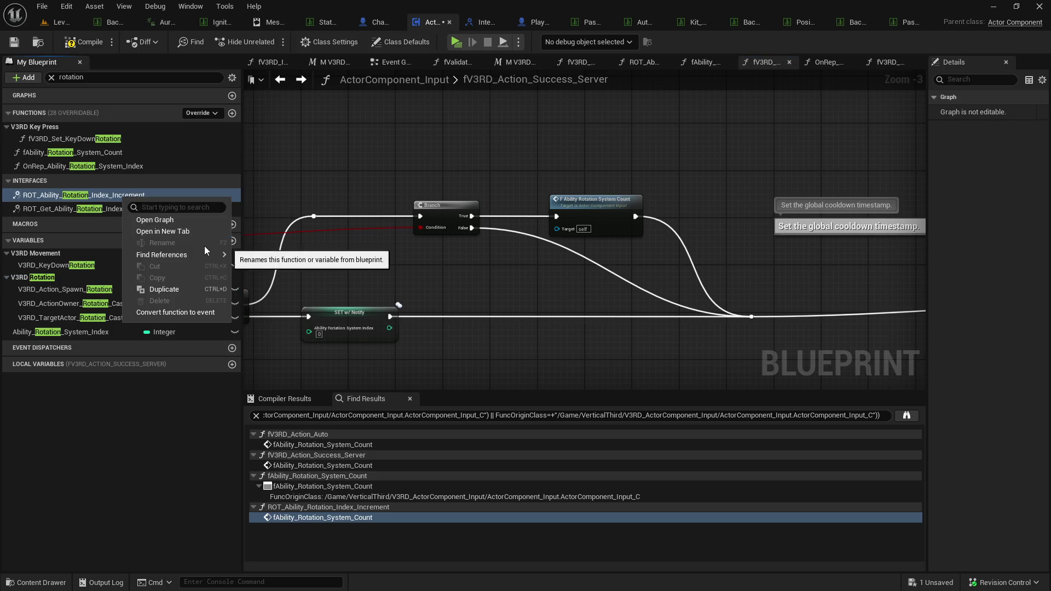
Search all Blueprints for ROT_Ability_Rotation_Index_Increment references and open the Rogue's Extentions graph result.
mouse_move(206, 254)
click(274, 292)
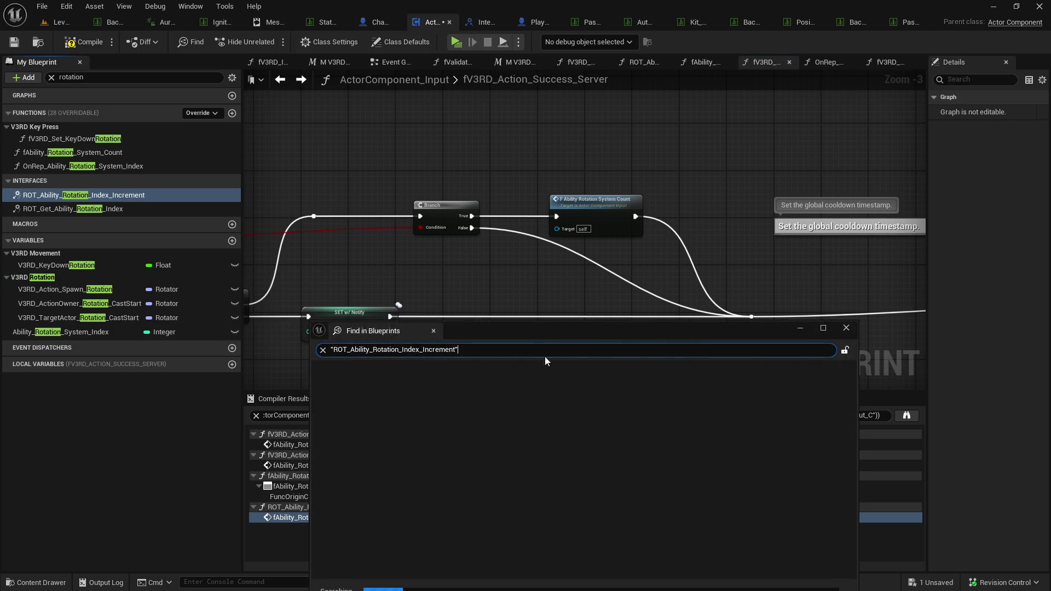
drag(496, 332, 491, 169)
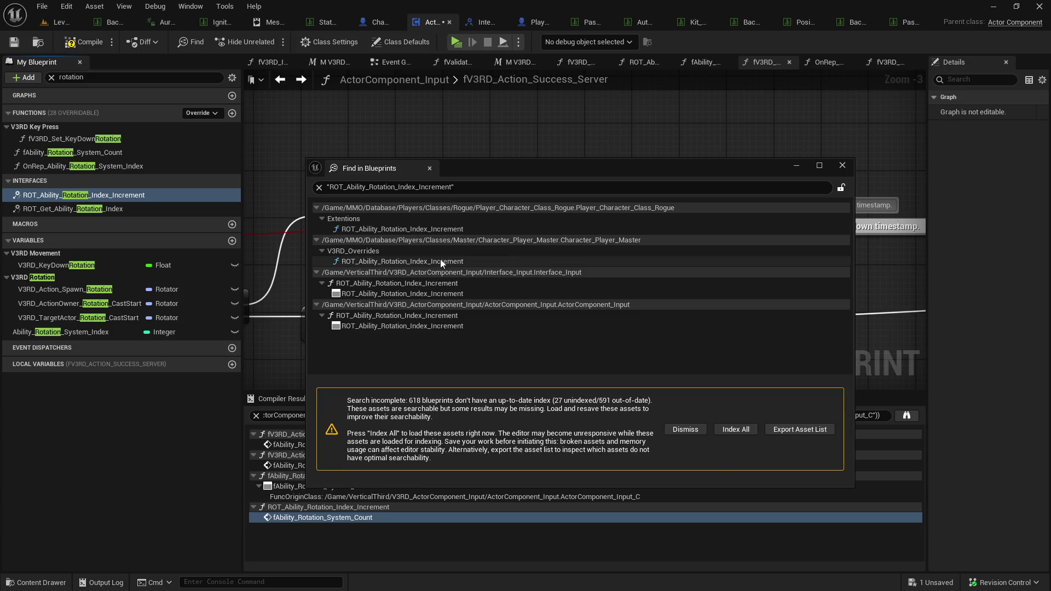
double_click(442, 230)
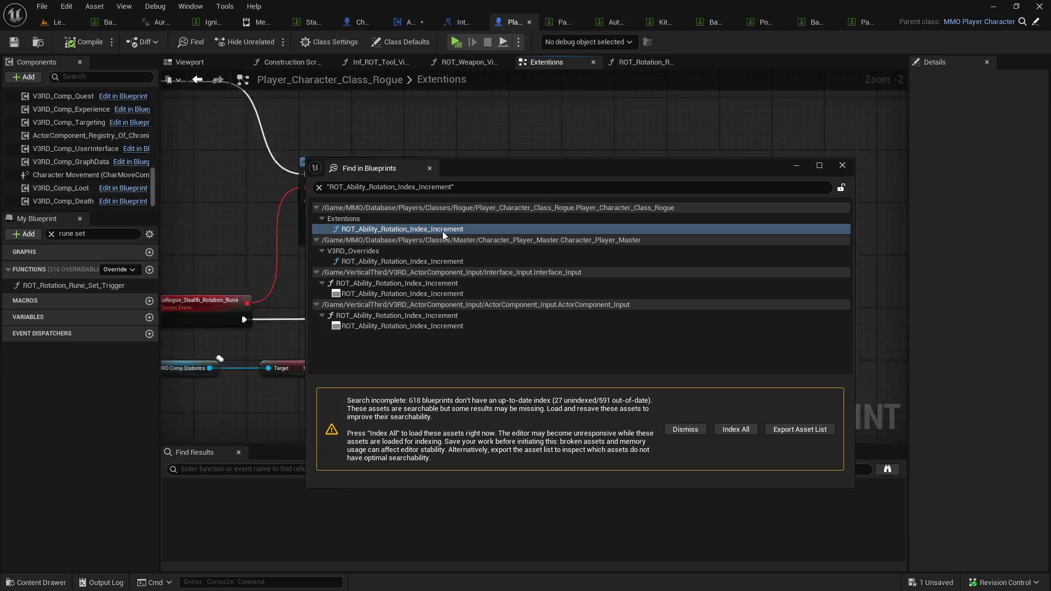
Inspect the Extentions graph around the index increment call and the timer-clearing node below the branch.
drag(557, 171, 635, 374)
scroll(635, 299, down, 2)
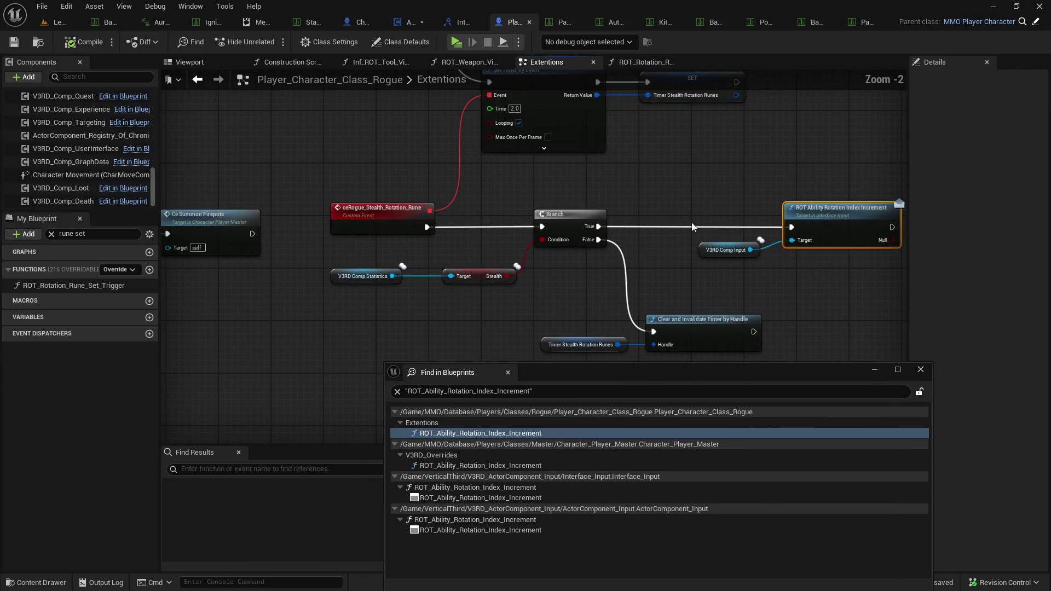
scroll(634, 296, down, 3)
scroll(477, 259, up, 2)
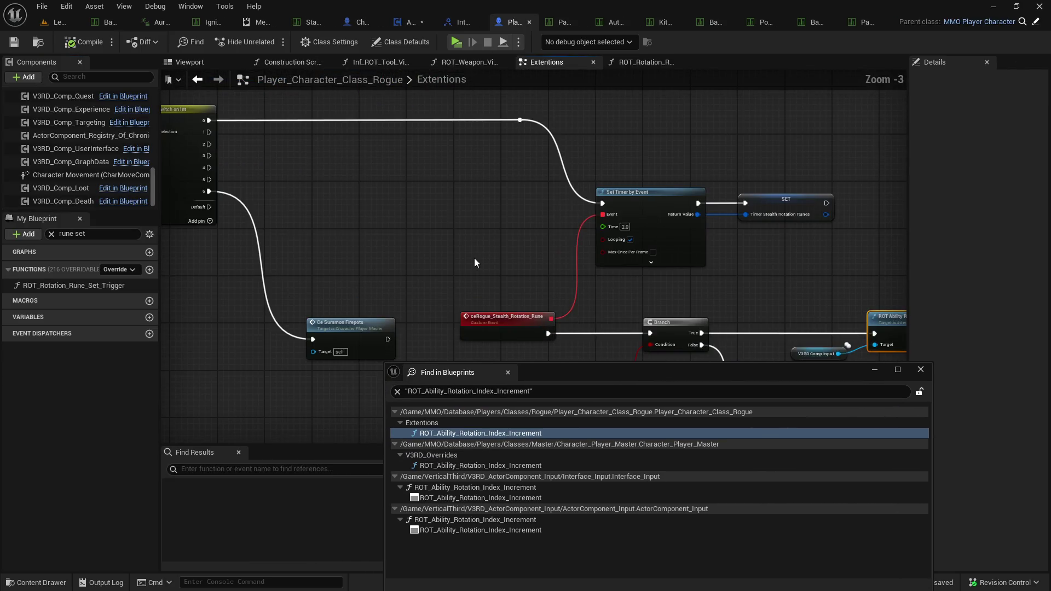
scroll(473, 259, down, 1)
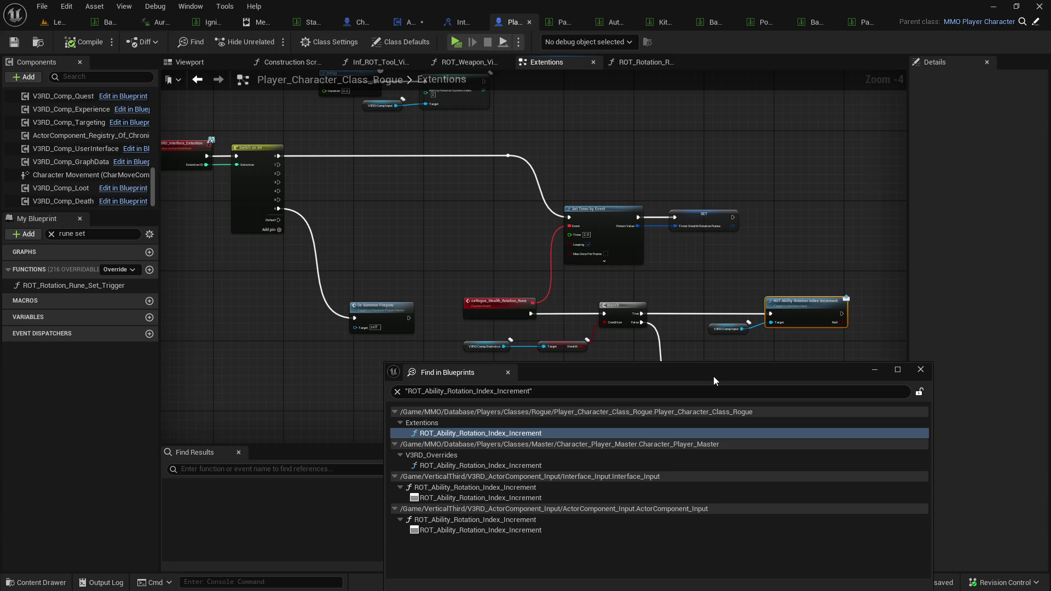
mouse_move(677, 337)
mouse_down()
mouse_move(460, 312)
mouse_move(550, 318)
mouse_up()
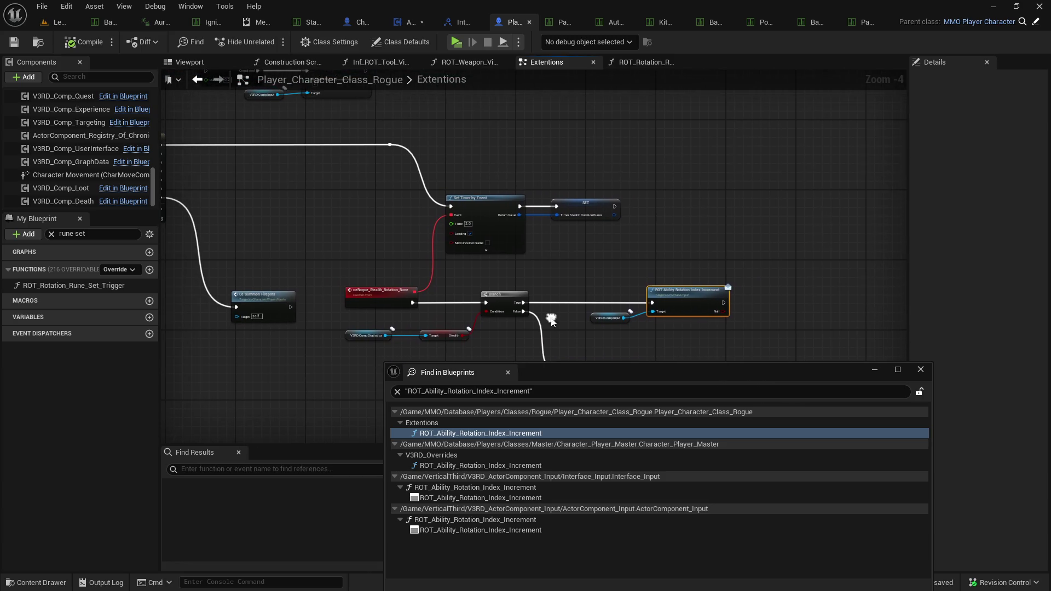
drag(750, 353, 721, 322)
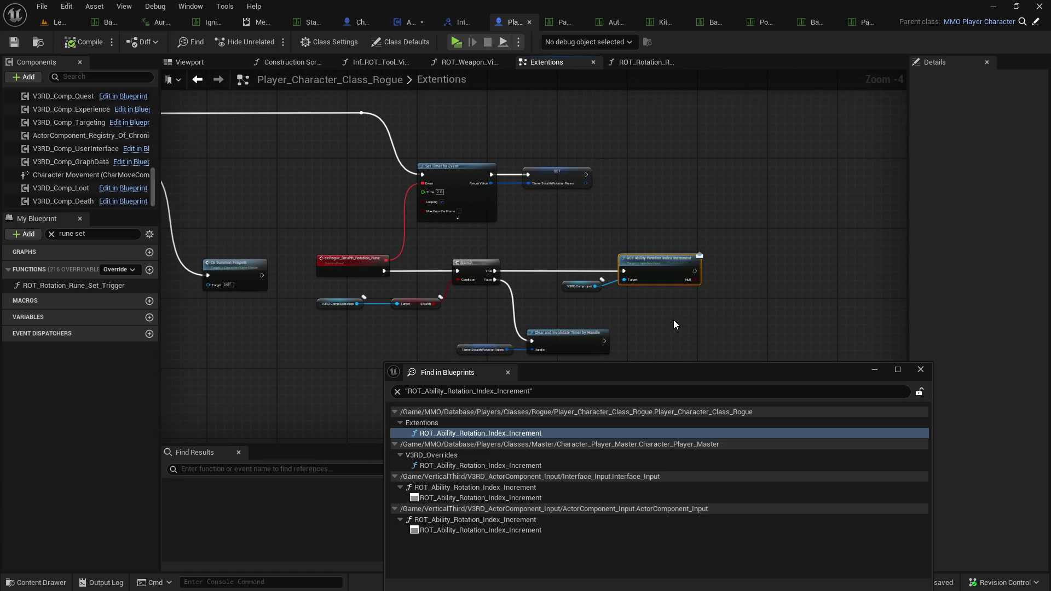
Close the Find in Blueprints results and widen the components and My Blueprint panels.
click(922, 370)
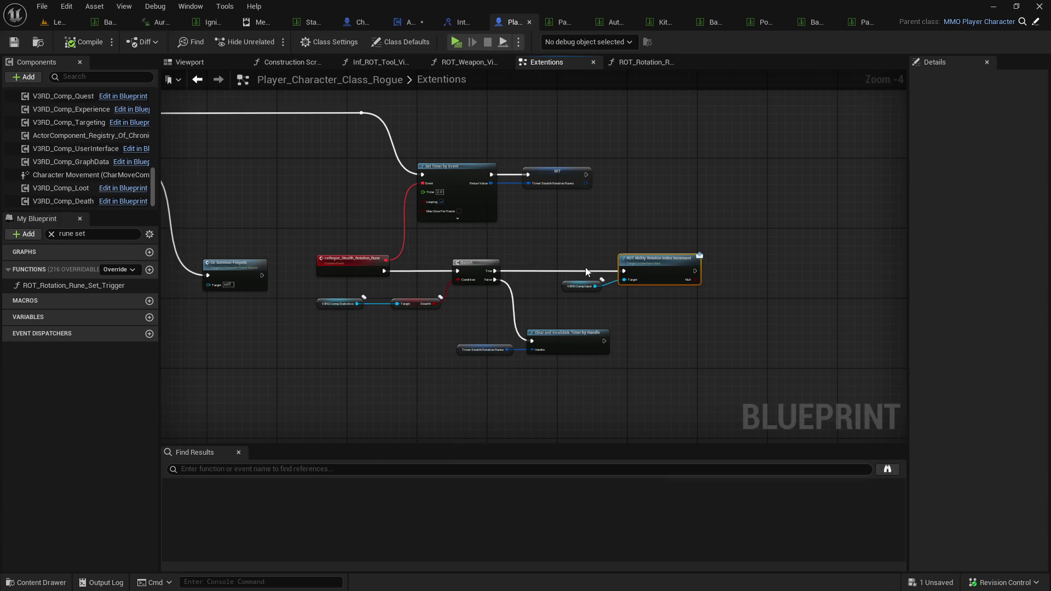
mouse_move(160, 171)
mouse_down()
mouse_move(248, 172)
mouse_move(230, 172)
mouse_up()
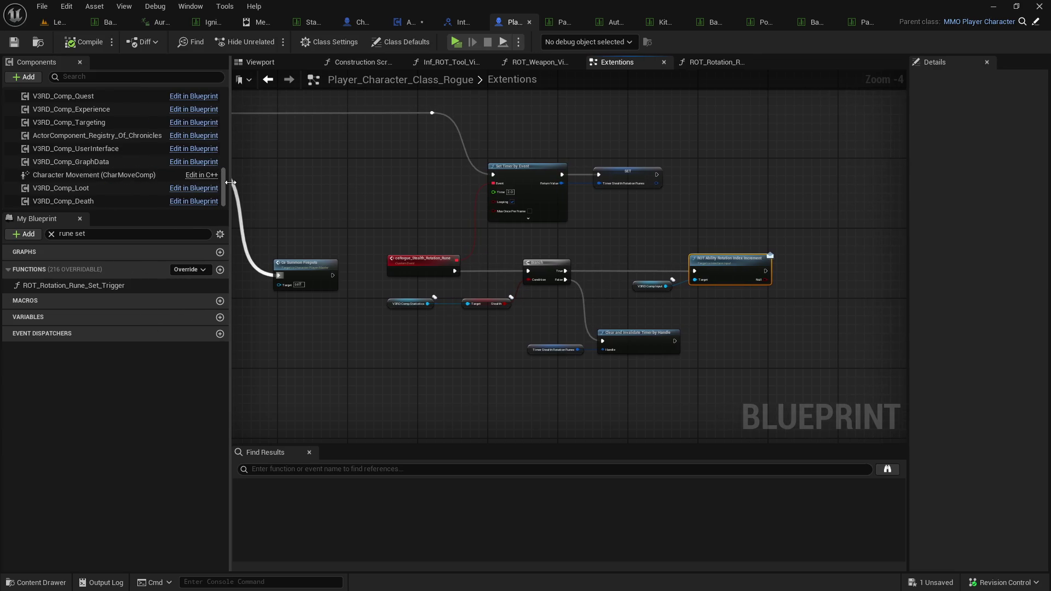
click(715, 65)
Add a Stealth getter from V3RD_Comp_Statistics feeding a new Branch in the rune-set trigger graph.
drag(490, 212, 753, 243)
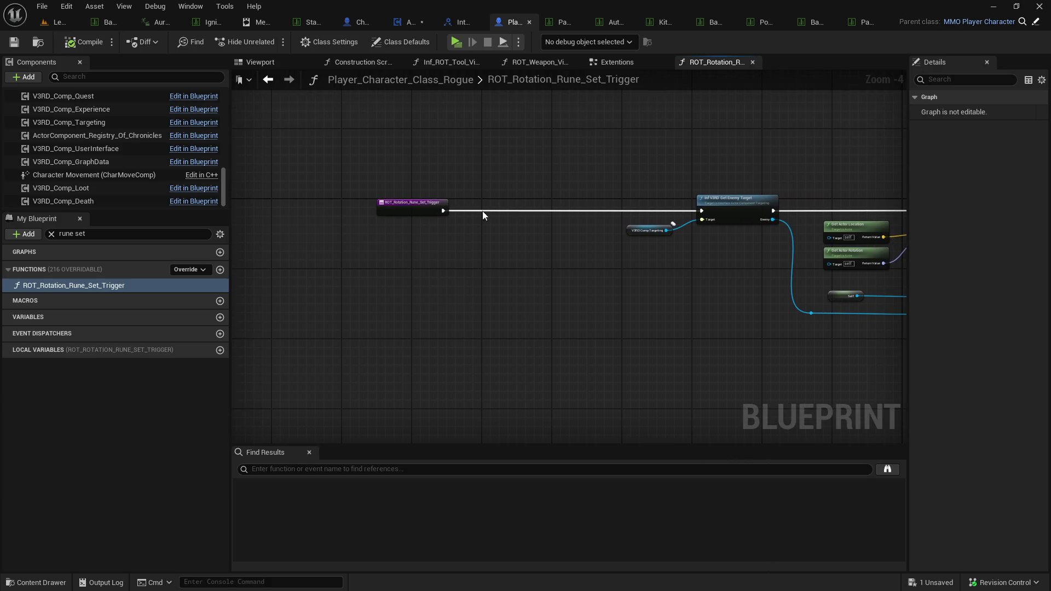
right_click(468, 232)
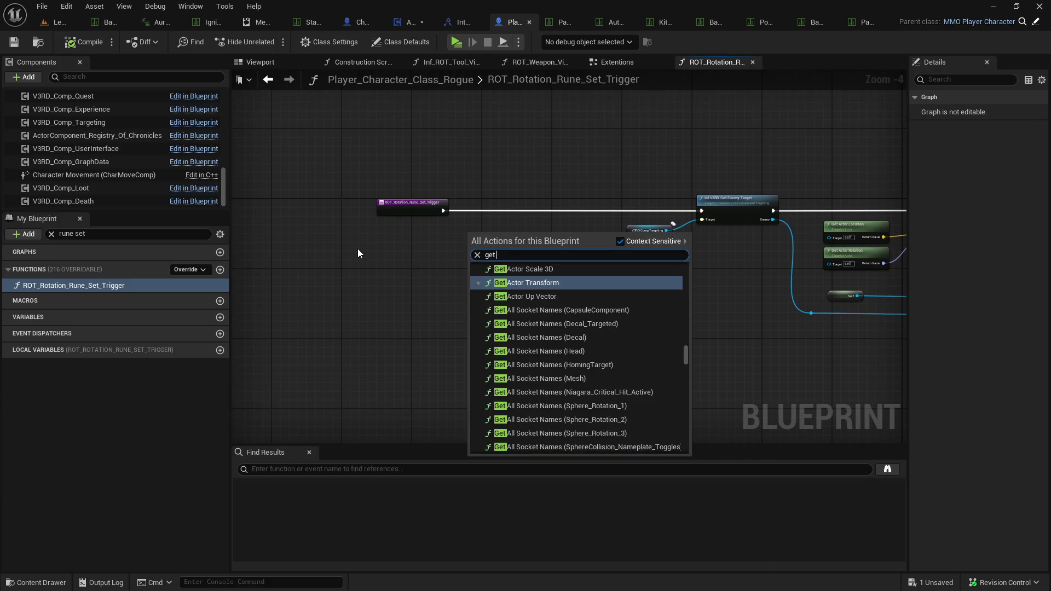
key(Escape)
scroll(149, 183, up, 2)
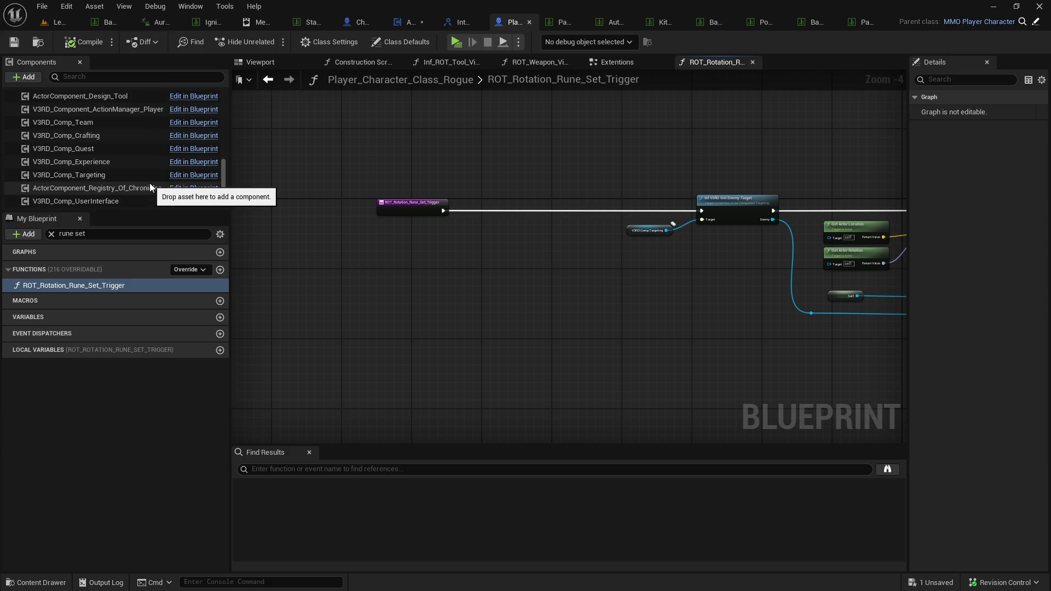
scroll(131, 170, down, 2)
scroll(130, 167, up, 5)
mouse_move(130, 137)
mouse_down()
mouse_move(511, 251)
mouse_move(444, 246)
mouse_move(501, 239)
mouse_up()
text(get stealth)
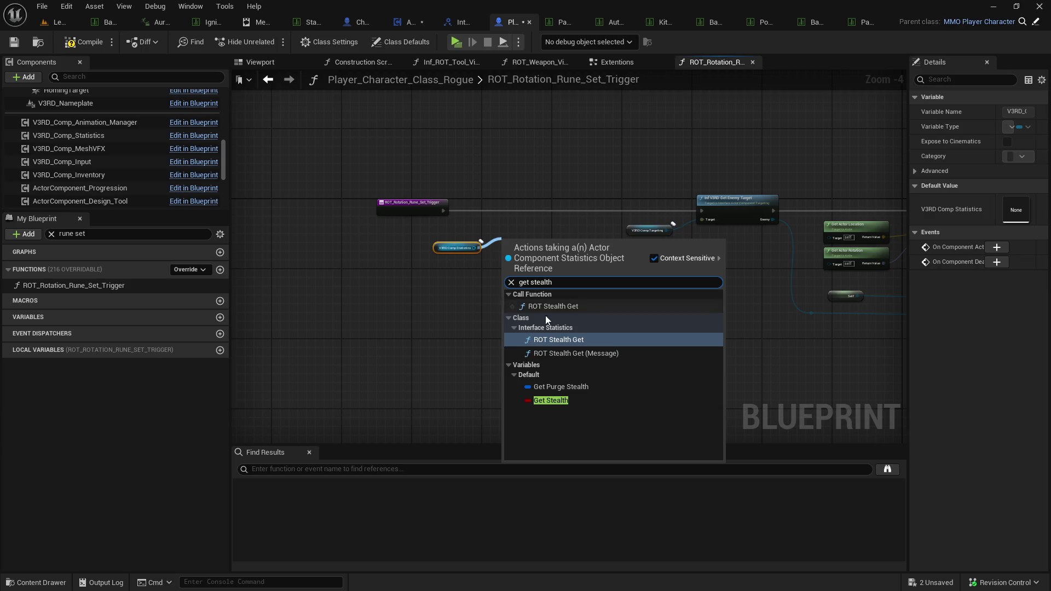
click(576, 404)
drag(547, 244, 557, 205)
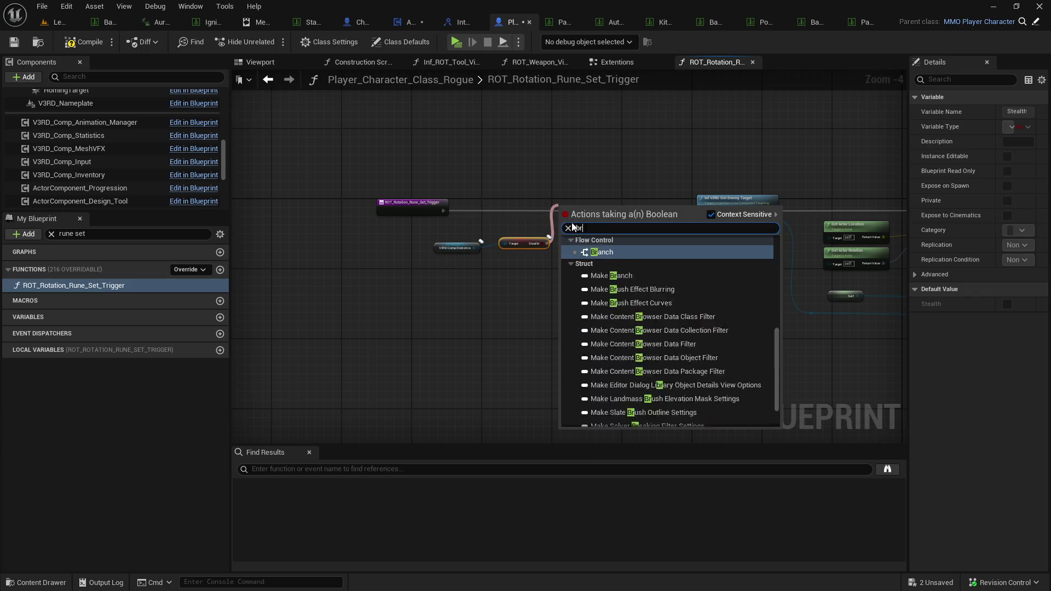
click(601, 262)
Run the Branch first from the function entry, with False continuing to Get Enemy Target.
mouse_move(443, 208)
mouse_down()
mouse_move(485, 220)
mouse_move(701, 210)
mouse_up()
drag(621, 173, 404, 283)
drag(595, 214, 592, 205)
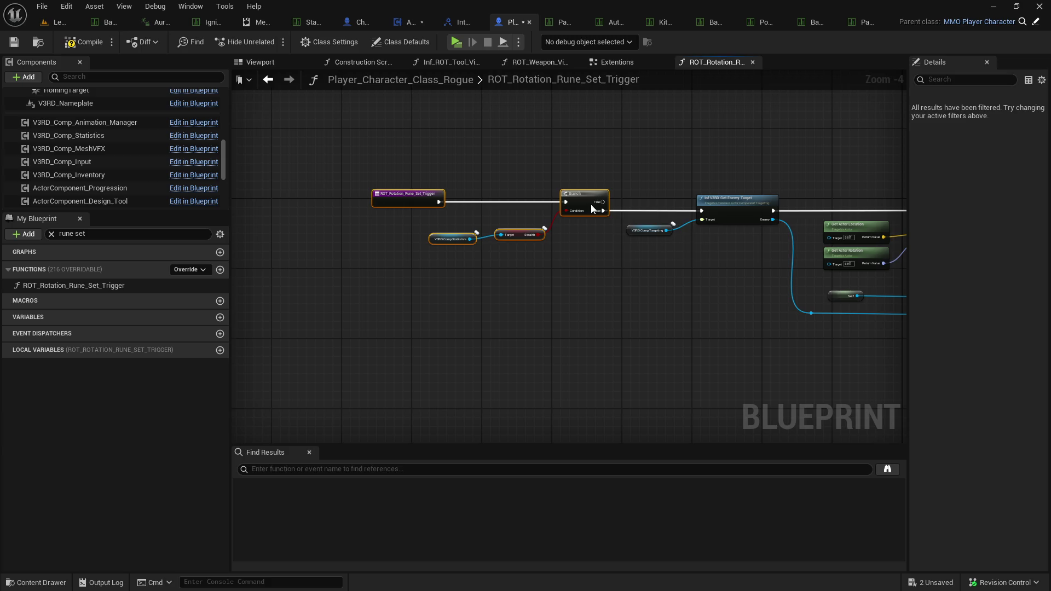
click(551, 246)
mouse_move(496, 282)
mouse_down()
mouse_move(357, 280)
mouse_move(360, 294)
mouse_up()
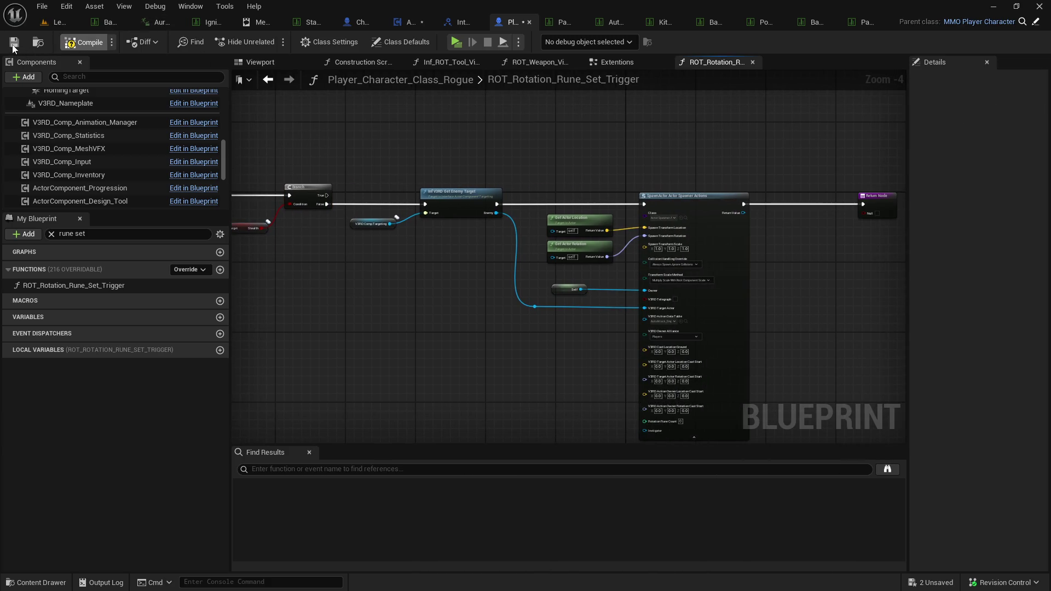
Save all modified assets, confirming the selected packages.
key(ctrl+space)
click(155, 222)
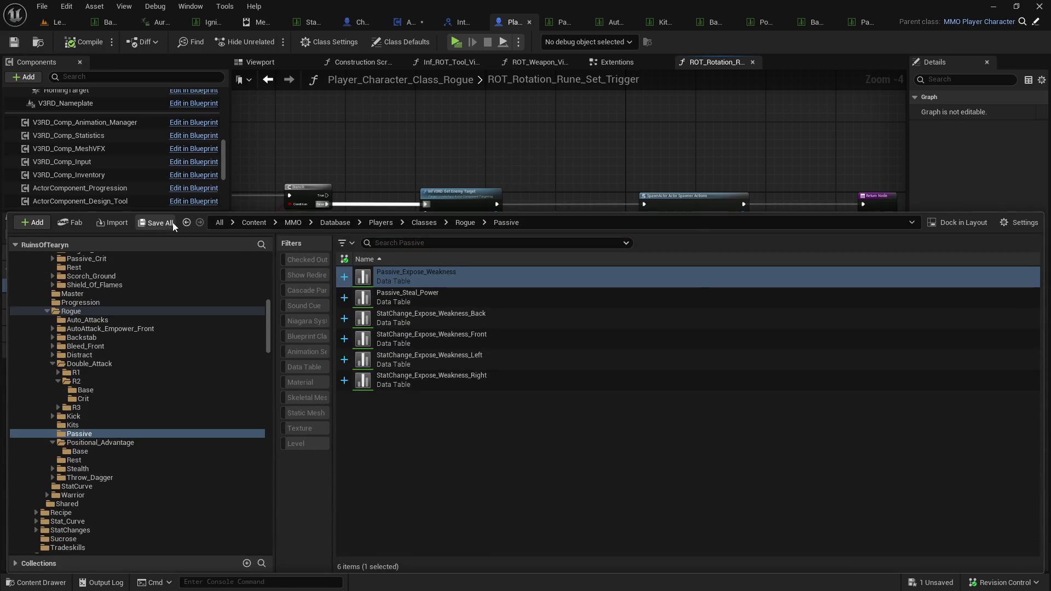
click(630, 428)
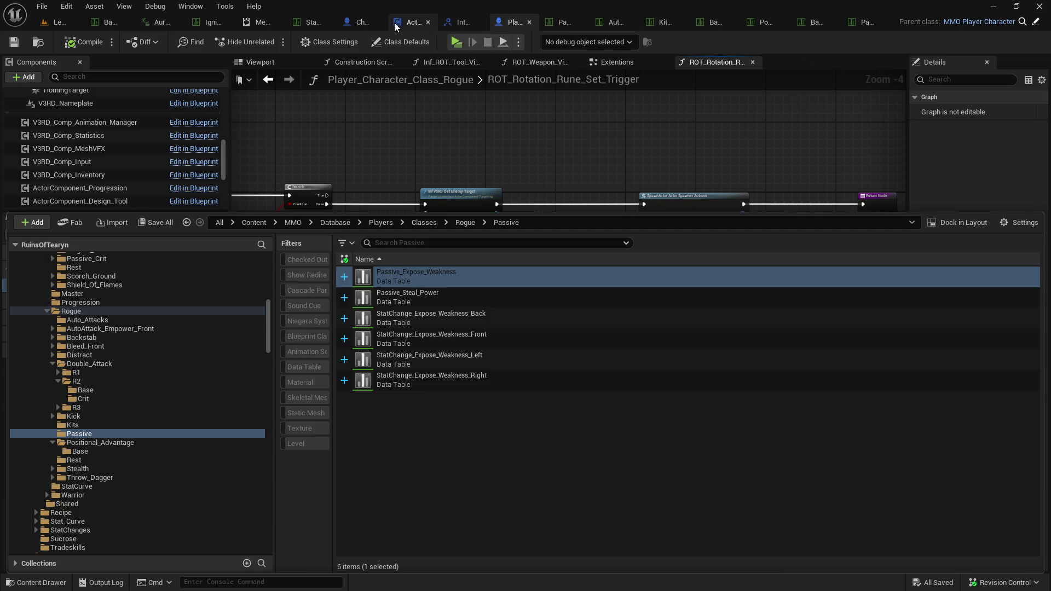
click(412, 22)
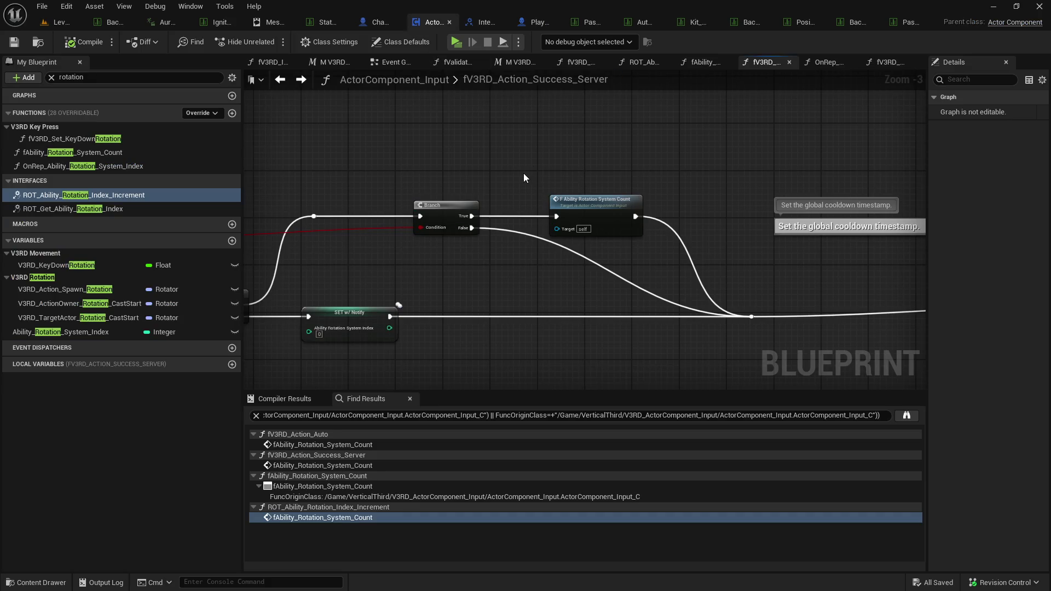
Find all references to fAbility_Rotation_System_Count and inspect its fV3RD_Action_Auto call and function graph.
scroll(523, 173, down, 2)
scroll(635, 213, up, 2)
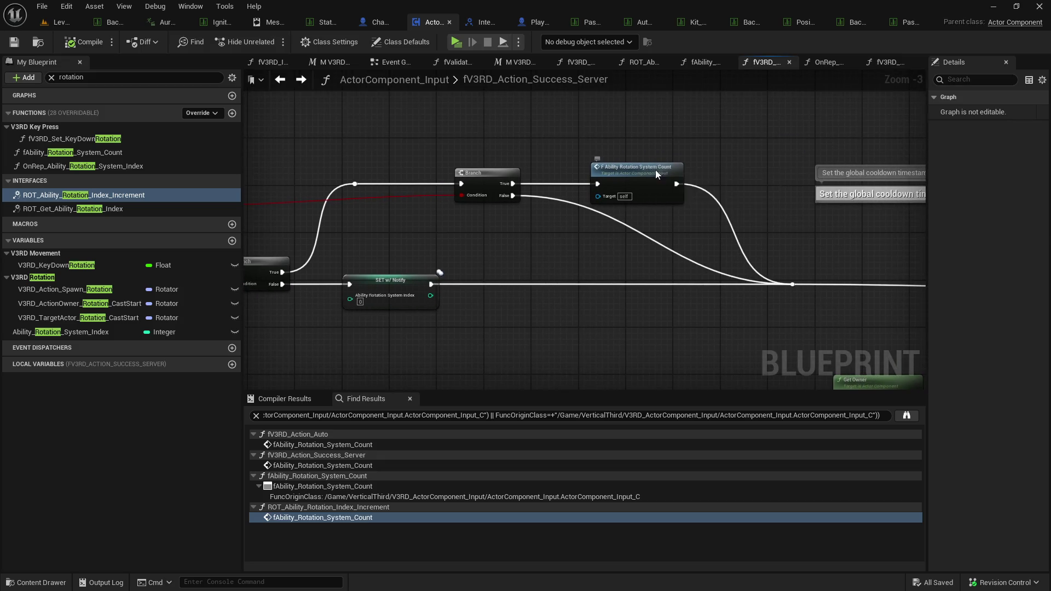
click(638, 181)
right_click(637, 179)
mouse_move(679, 300)
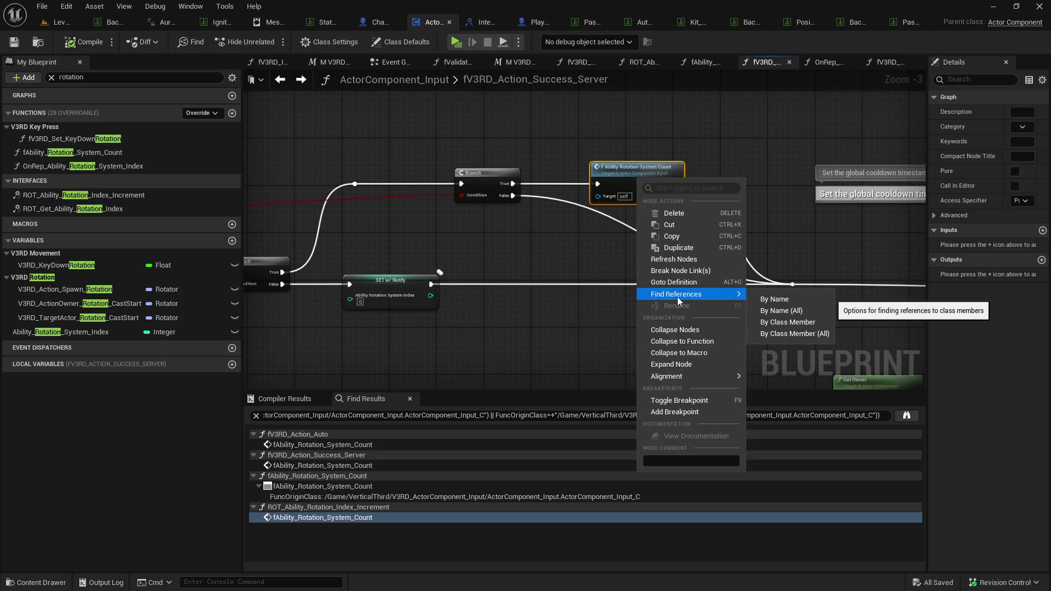
click(787, 321)
double_click(352, 444)
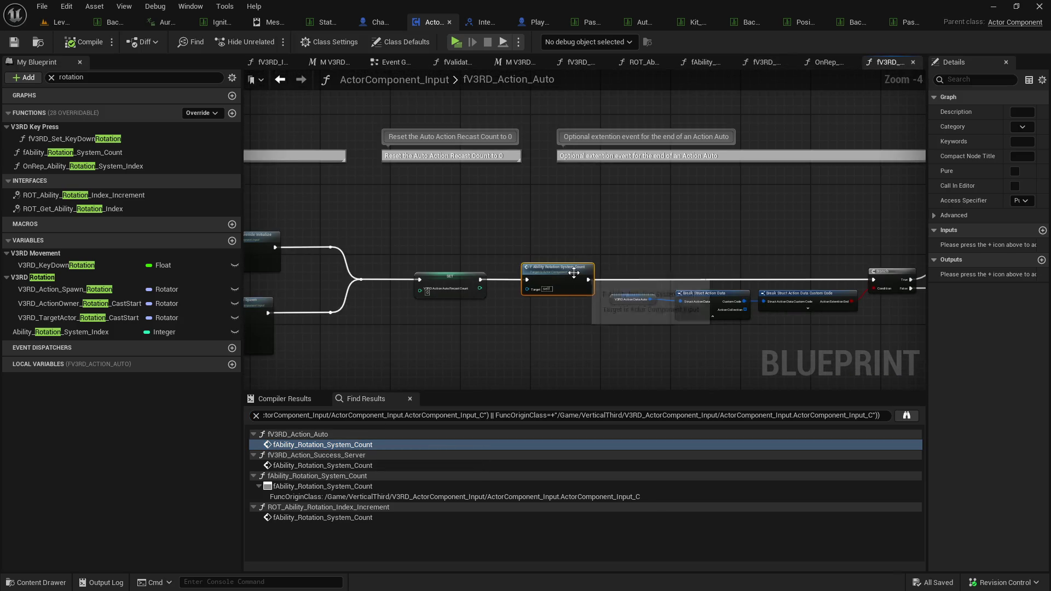
double_click(572, 278)
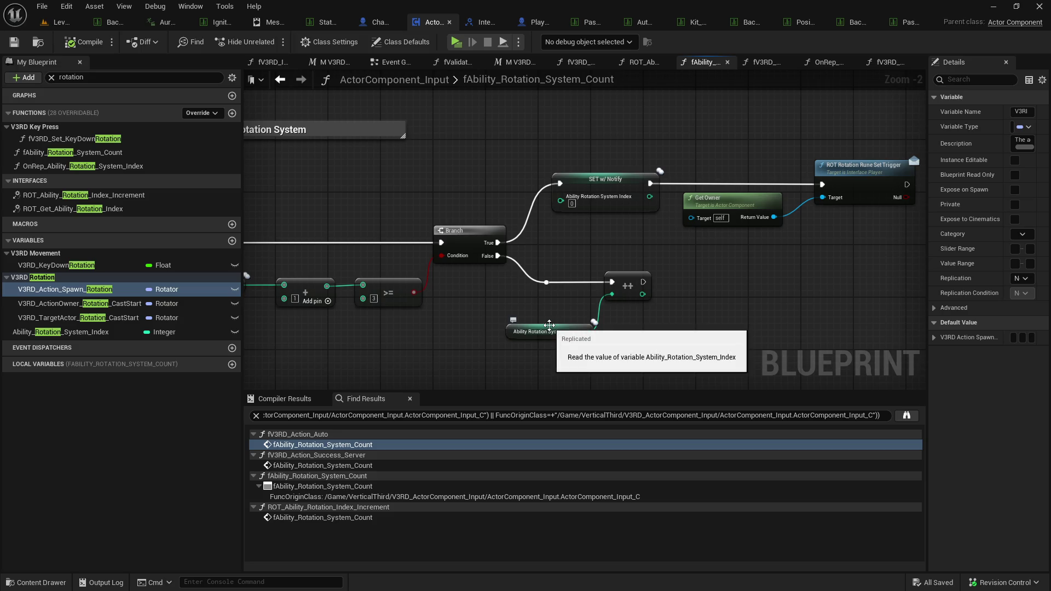
click(288, 83)
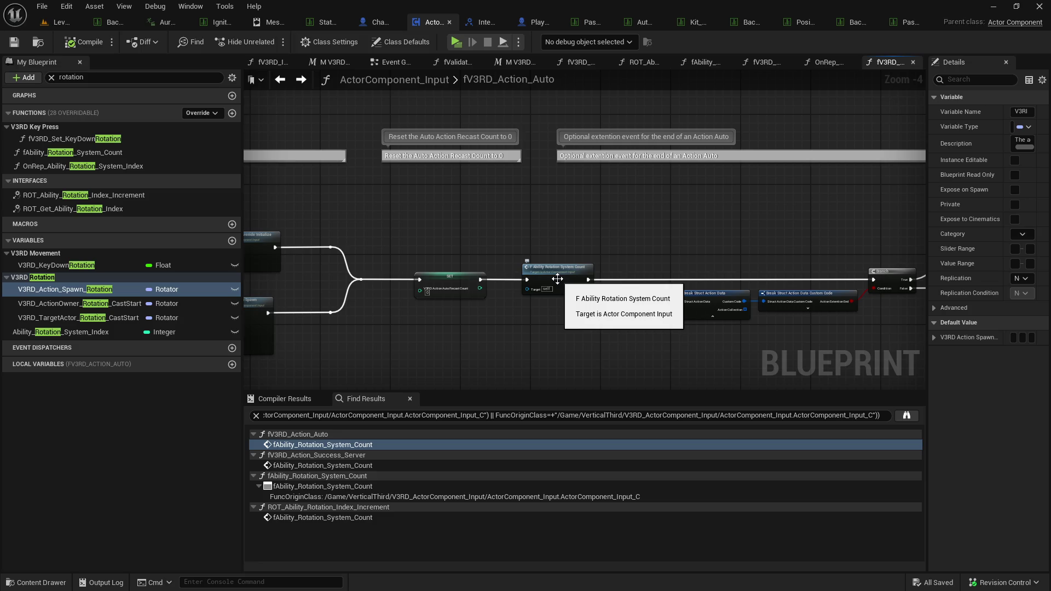
double_click(557, 279)
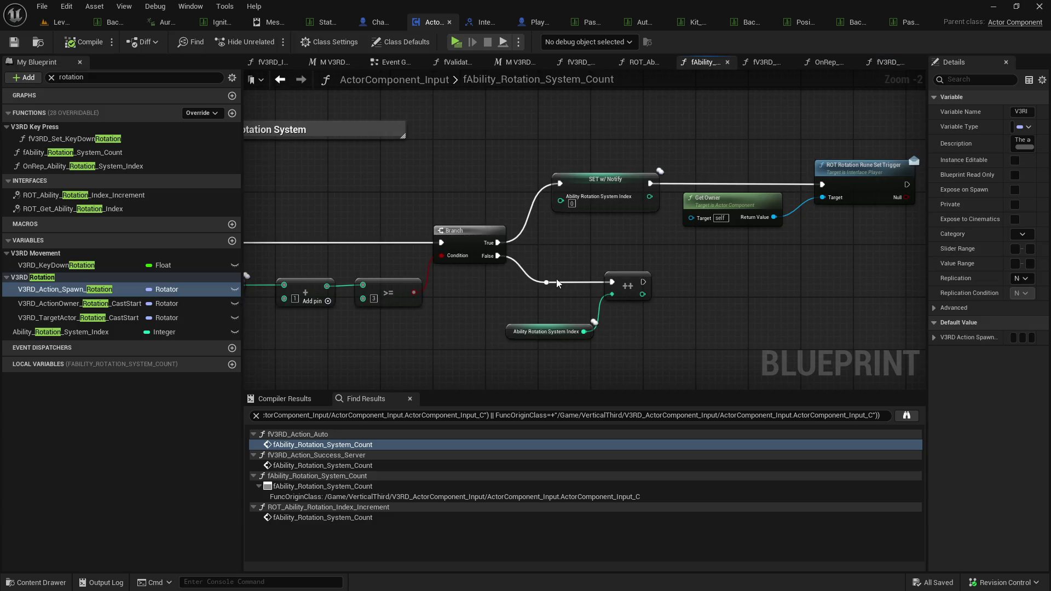
click(273, 86)
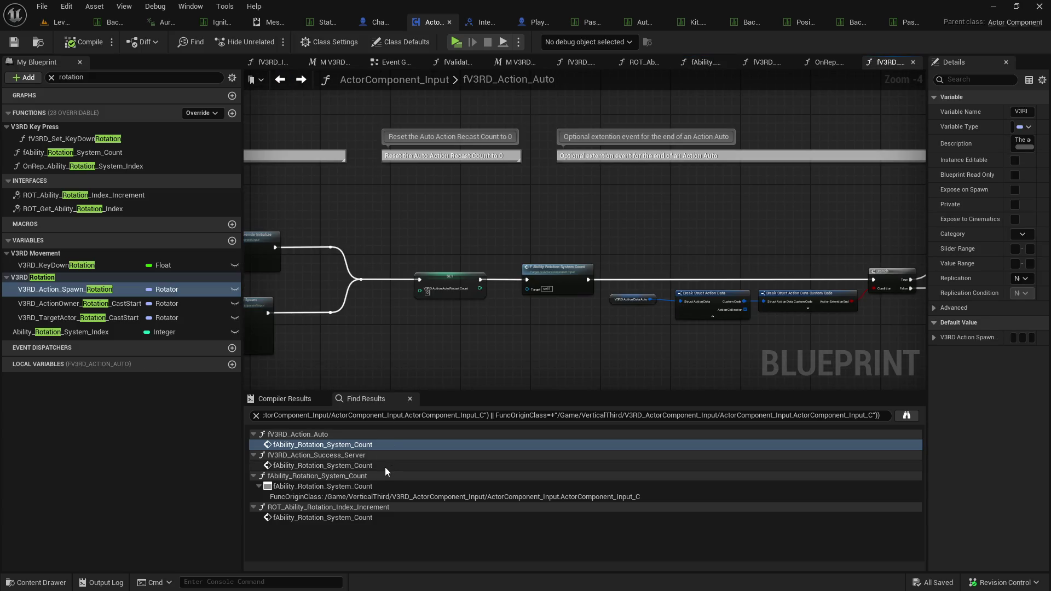
Breakpoint the count call in fV3RD_Action_Success_Server and launch a play-in-editor session.
double_click(385, 465)
scroll(689, 288, down, 4)
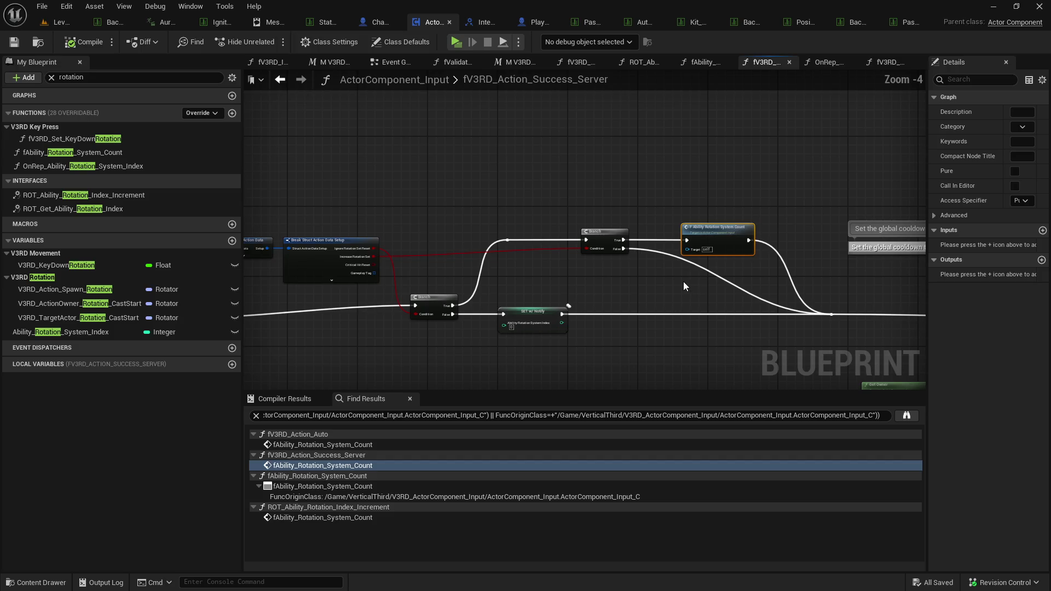
right_click(734, 178)
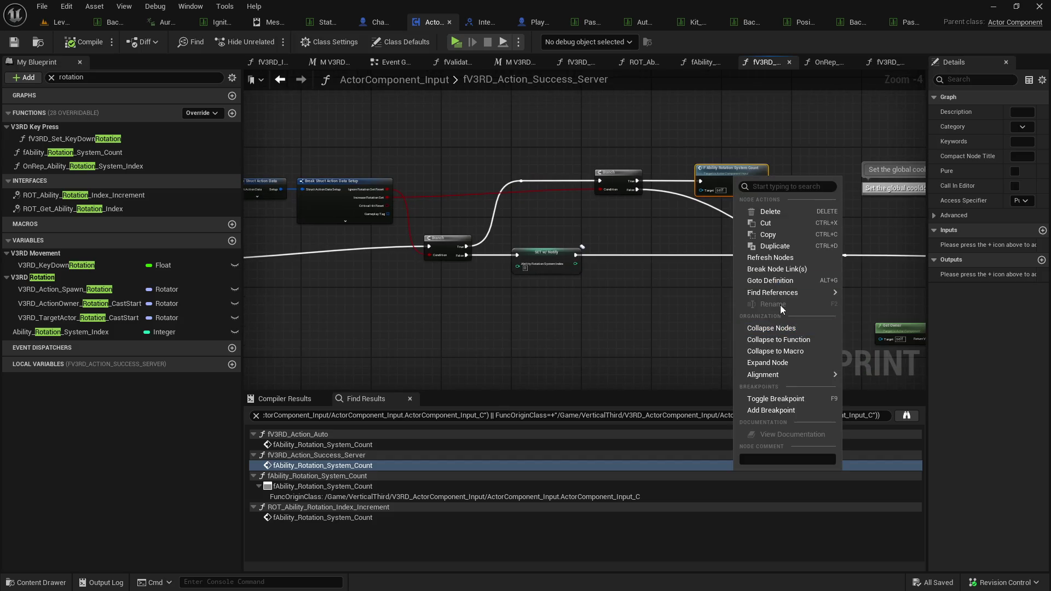
click(781, 405)
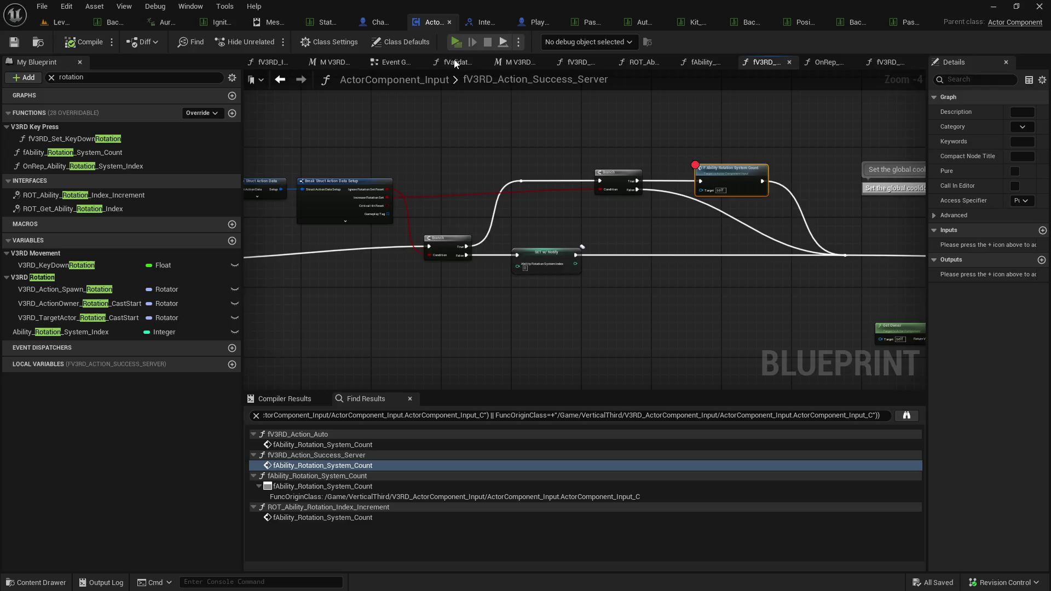
click(456, 43)
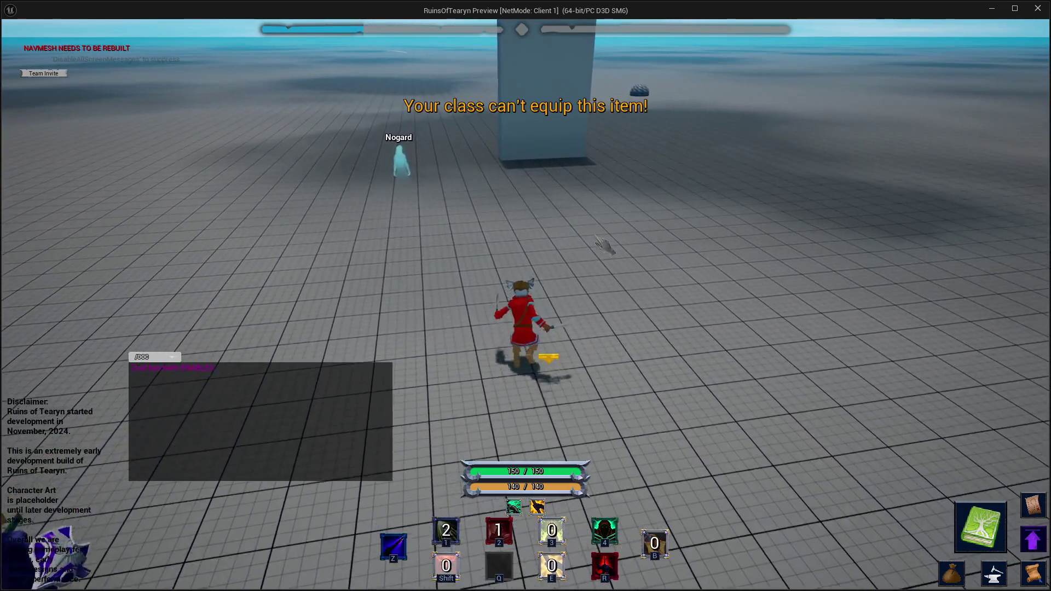
Run the Rogue to the target dummies, hit one with the D and R abilities, then close the preview.
key(w)
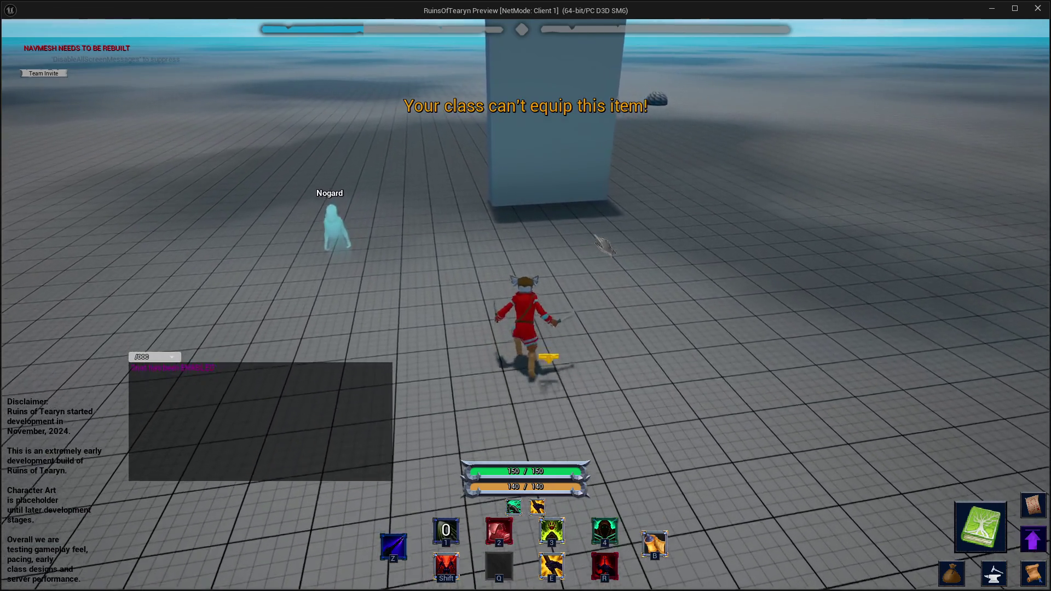
key(w)
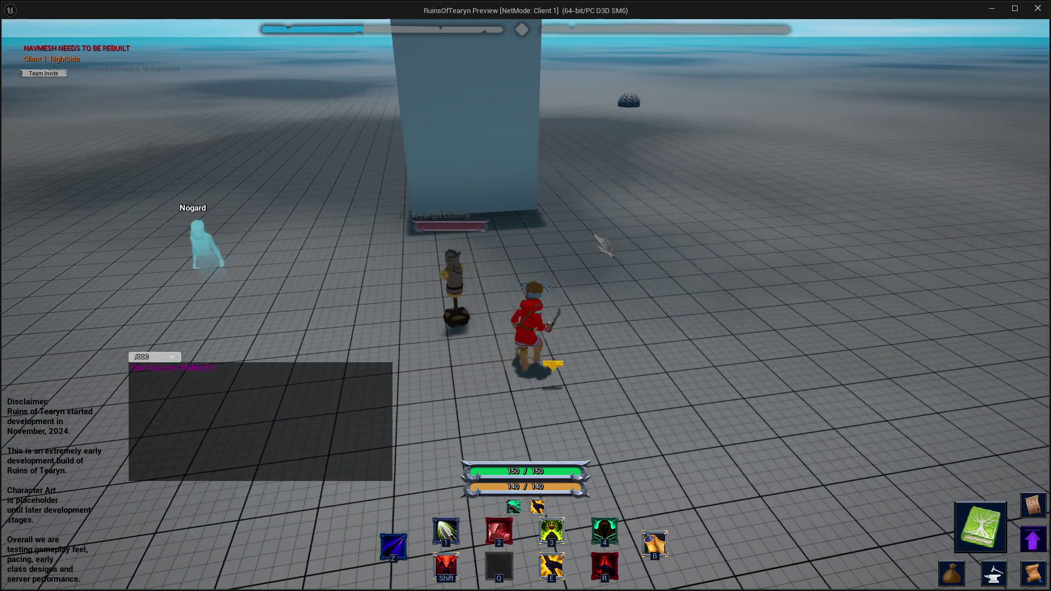
key(w)
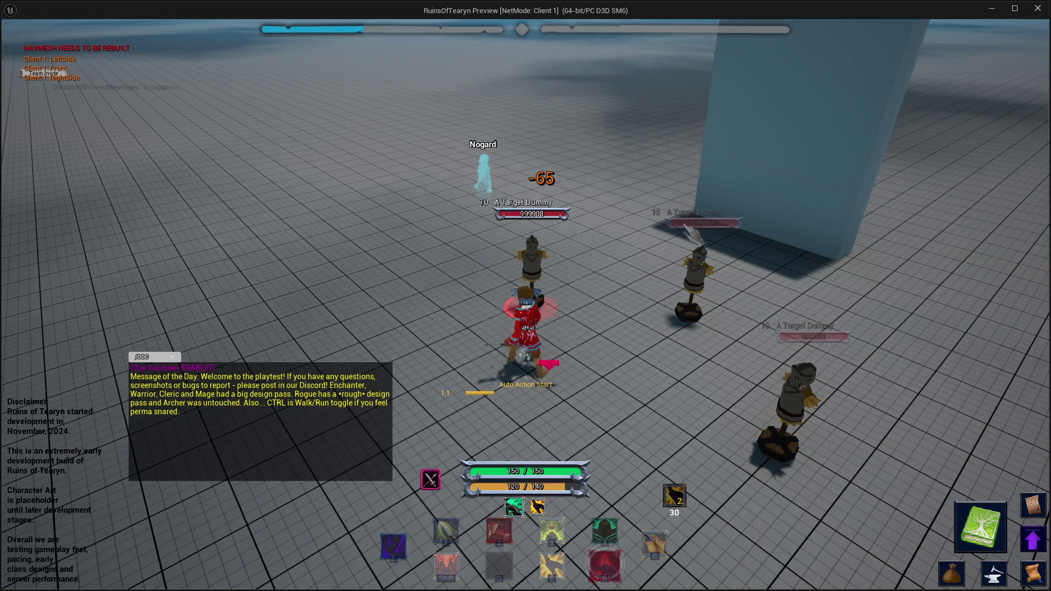
key(d)
key(d)
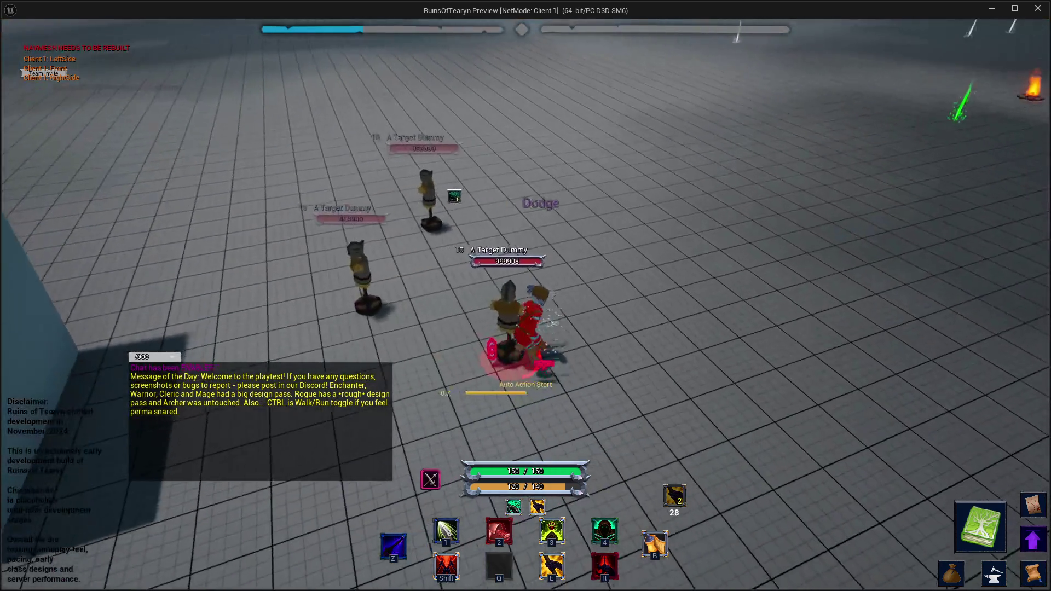
key(r)
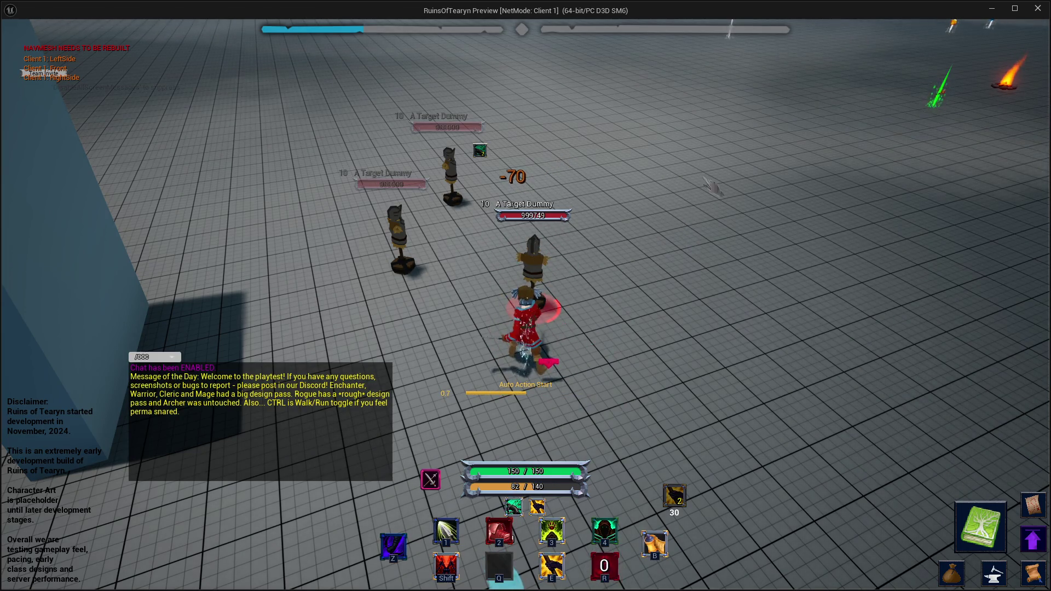
click(1038, 10)
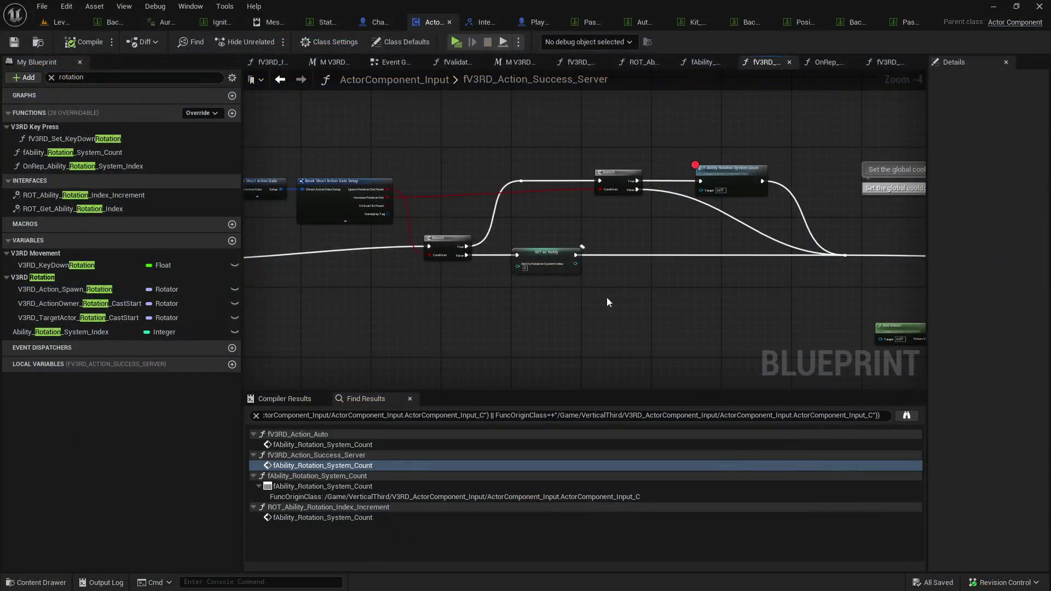
Remove the existing breakpoint from the count call in fV3RD_Action_Success_Server.
right_click(554, 186)
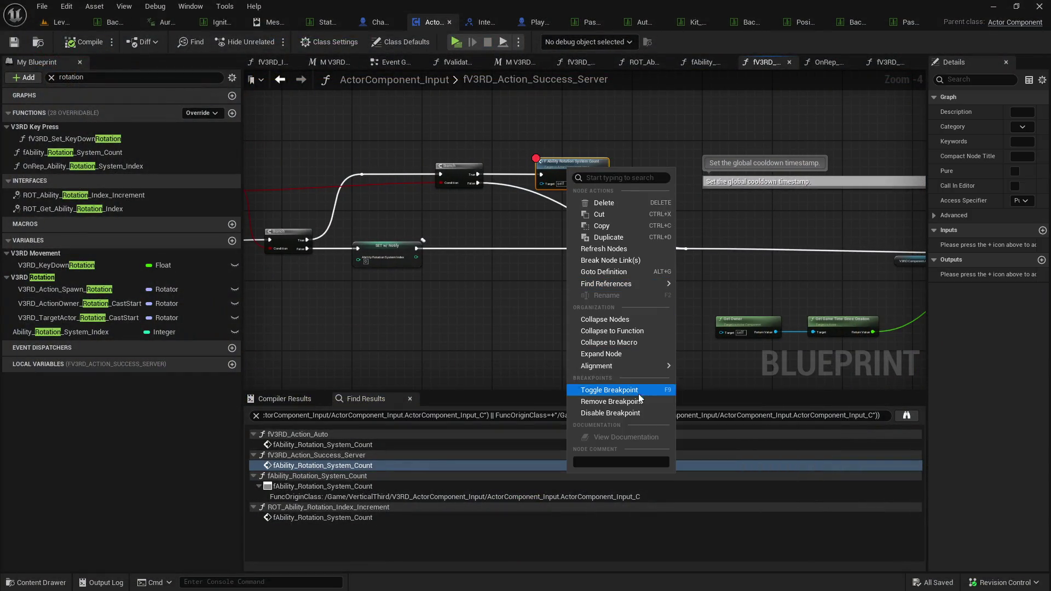
click(630, 412)
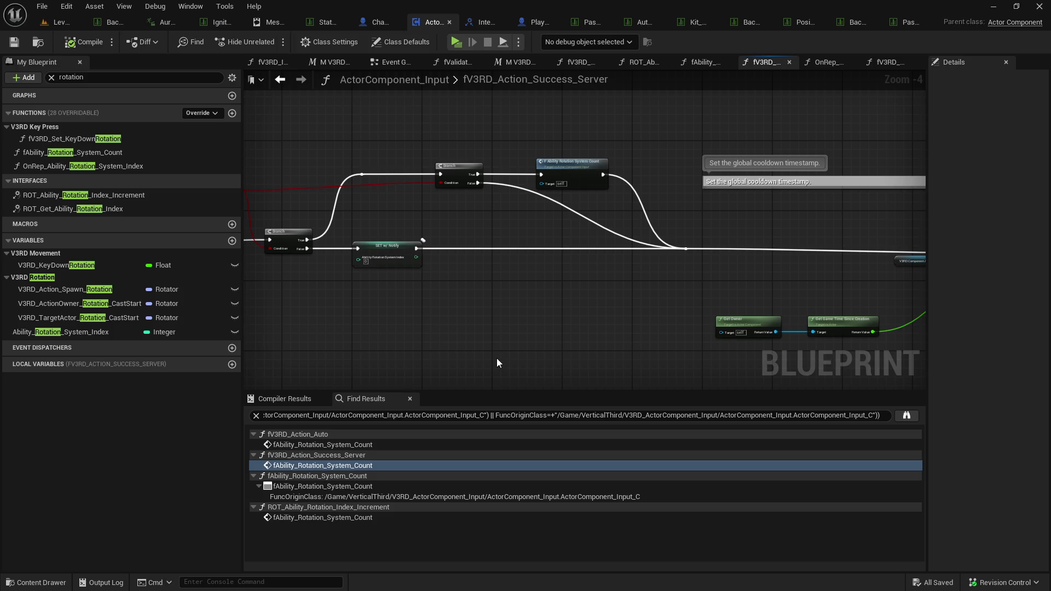
drag(491, 363, 592, 368)
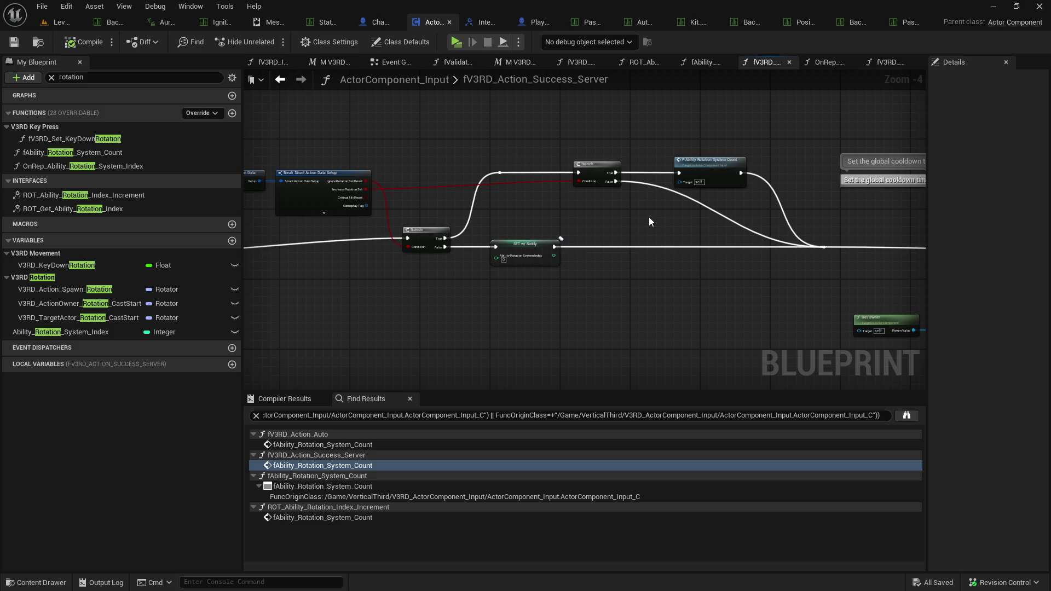
Breakpoint the F Ability Rotation System Count call in ROT_Ability_Rotation_Index_Increment and start playing.
double_click(138, 195)
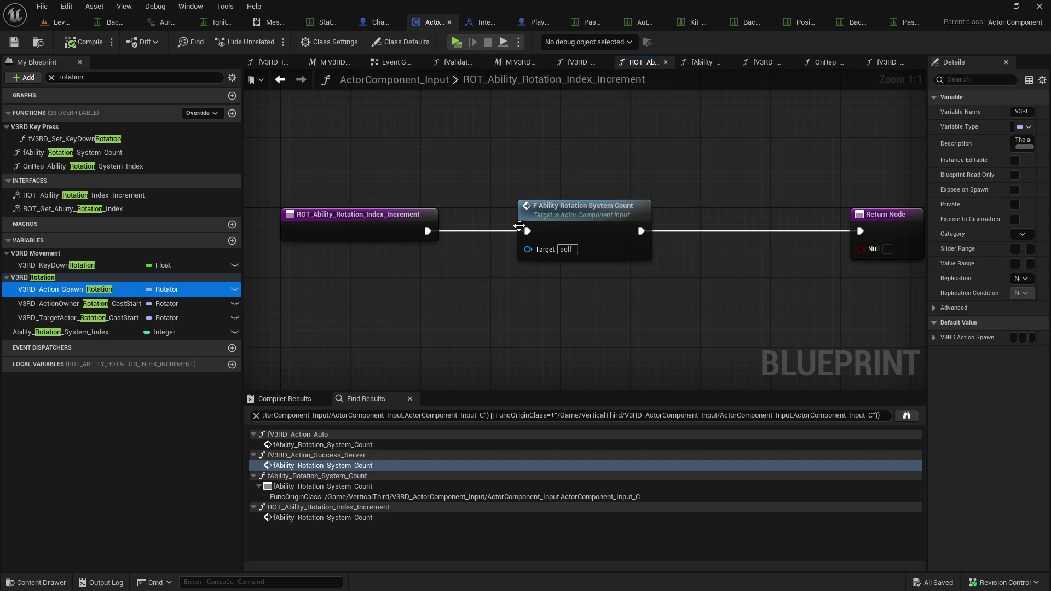
right_click(491, 240)
mouse_move(544, 439)
click(544, 459)
click(457, 42)
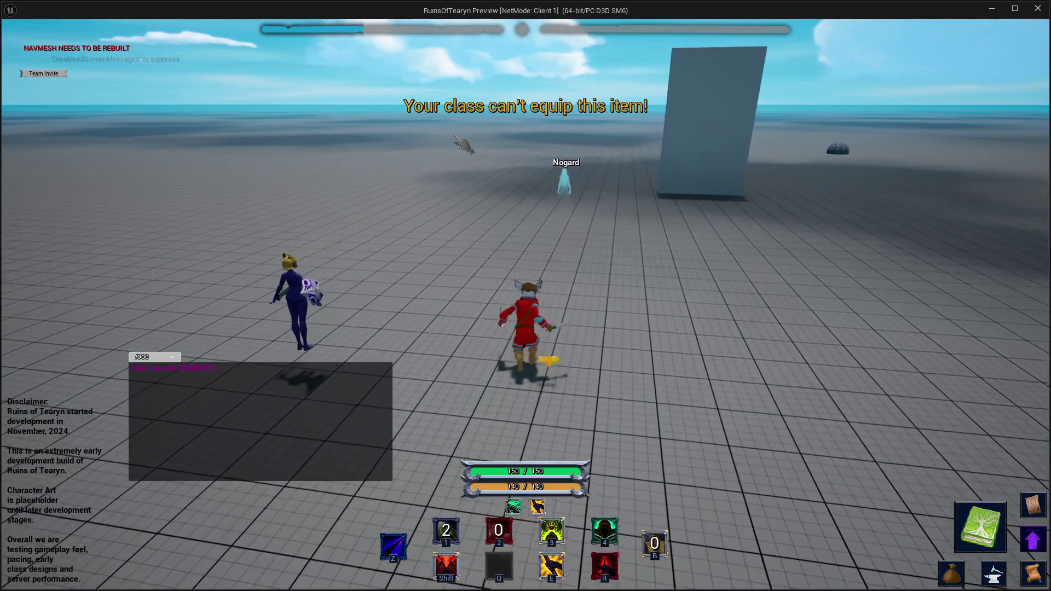
Run to the dummies, target one for auto-attack, use the E and R abilities, then stop playing.
key(w)
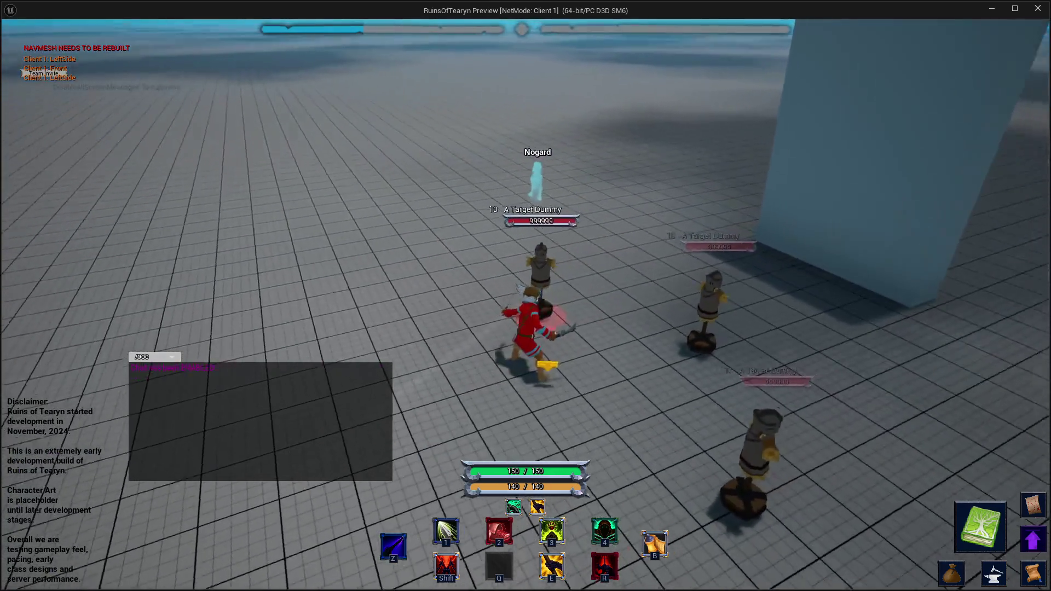
right_click(527, 263)
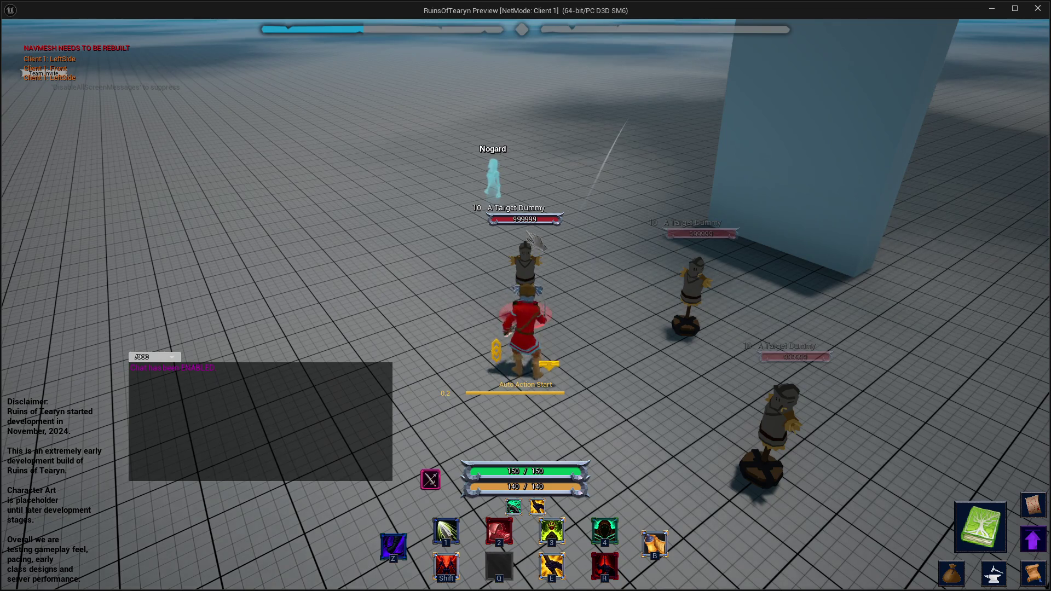
key(e)
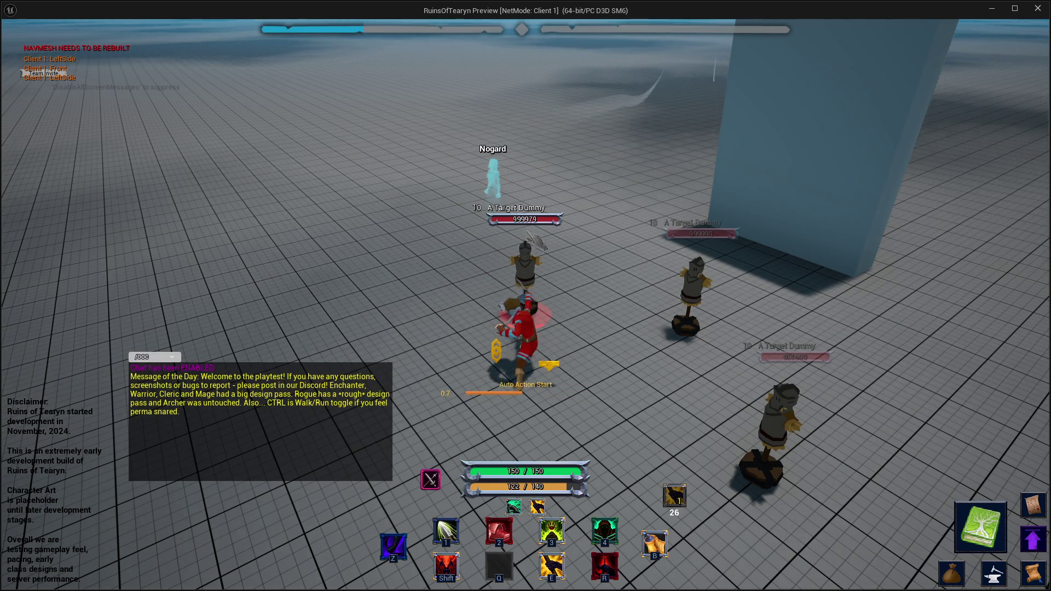
key(r)
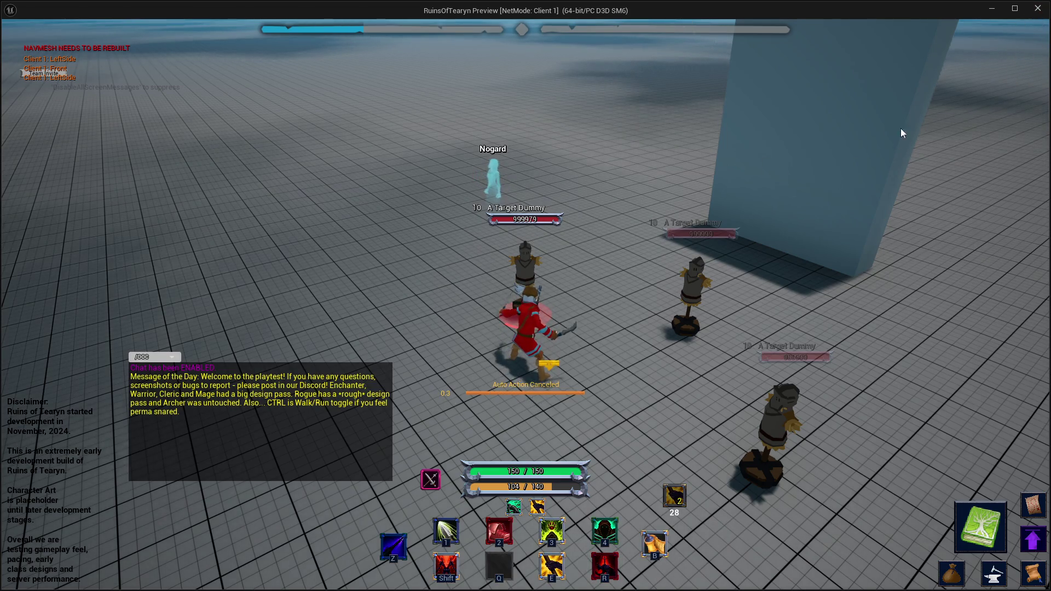
key(Escape)
right_click(547, 242)
Remove the breakpoint from the count call in ROT_Ability_Rotation_Index_Increment.
click(580, 465)
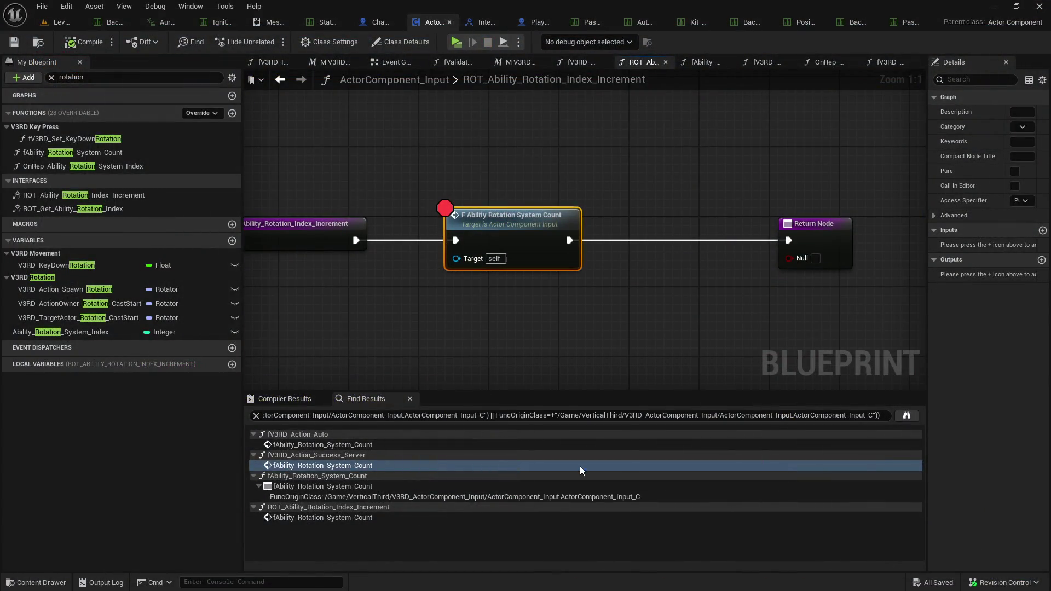
key(F9)
click(539, 186)
Pick the fV3RD_Action_Auto usage in the find results and locate ActorComponent_Input in the content browser.
click(279, 80)
scroll(481, 259, down, 3)
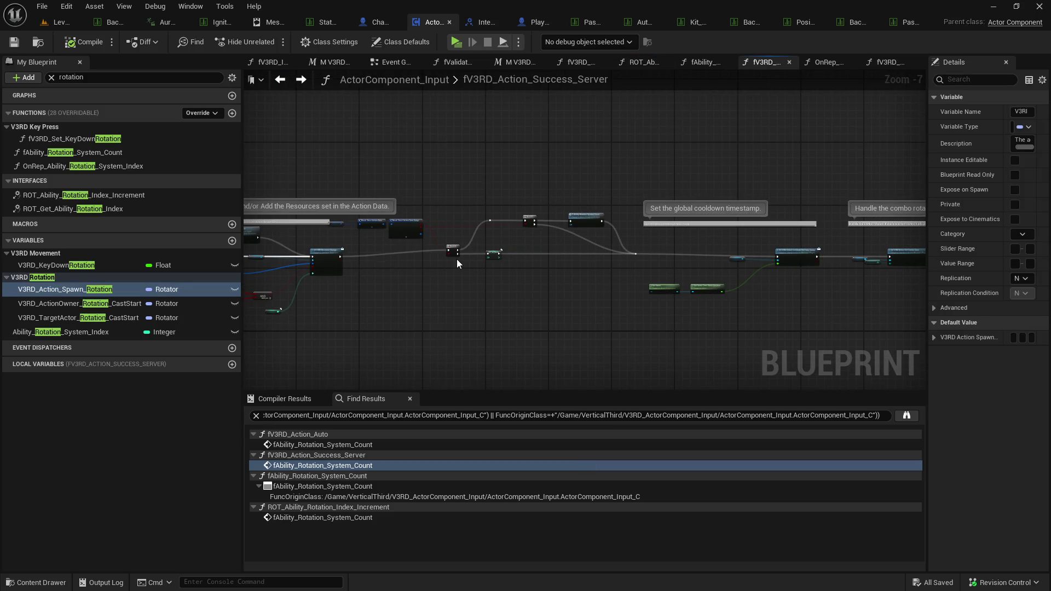
click(393, 445)
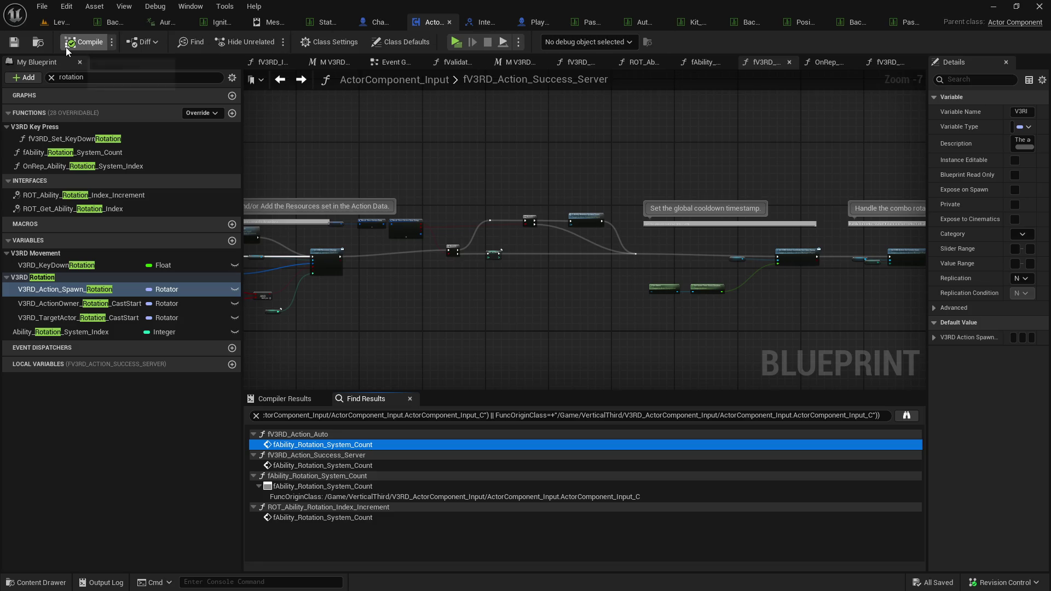
click(38, 43)
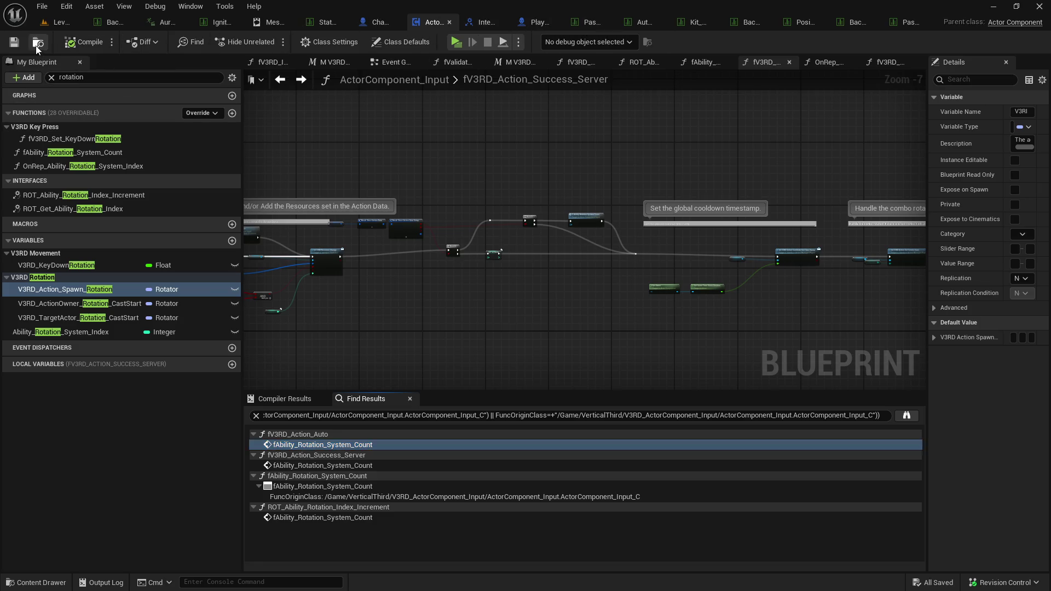
mouse_move(271, 455)
mouse_down()
mouse_move(273, 506)
mouse_move(299, 411)
mouse_up()
click(416, 276)
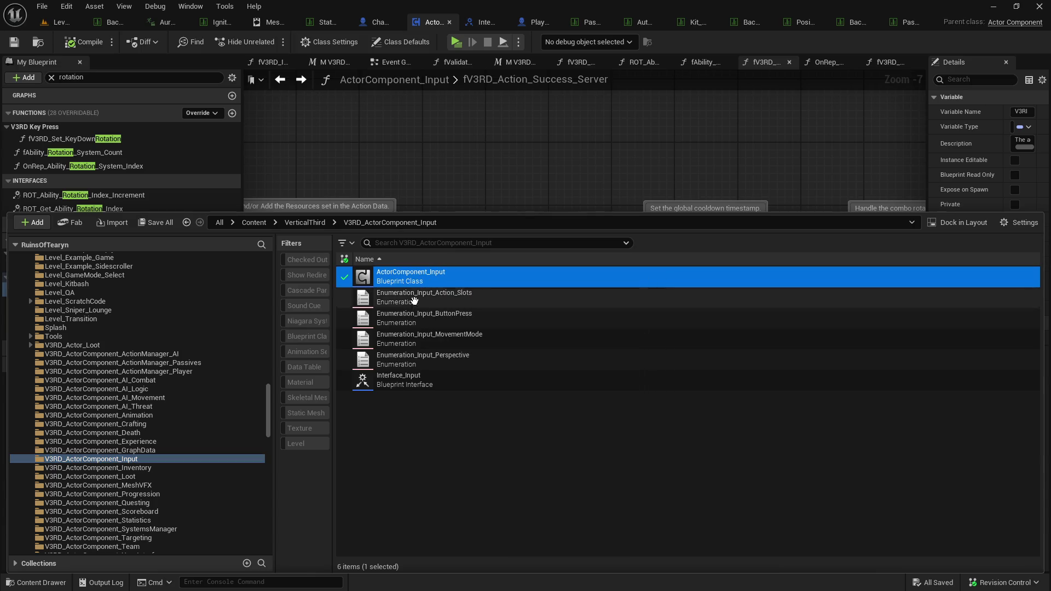
click(431, 22)
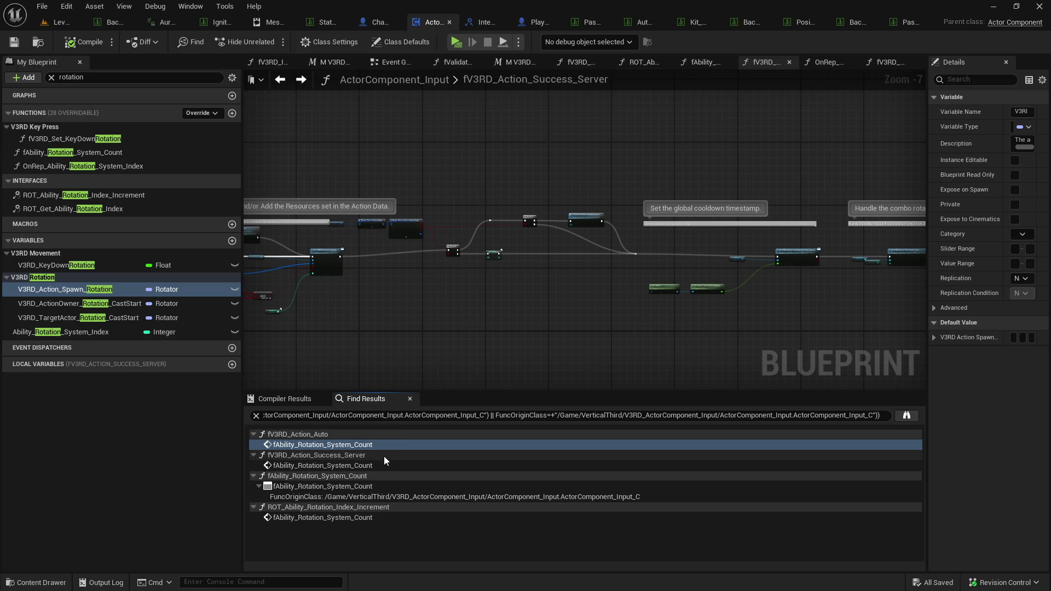
Breakpoint the ROT Rotation Rune Set Trigger node in fAbility_Rotation_System_Count and start a play session.
double_click(376, 485)
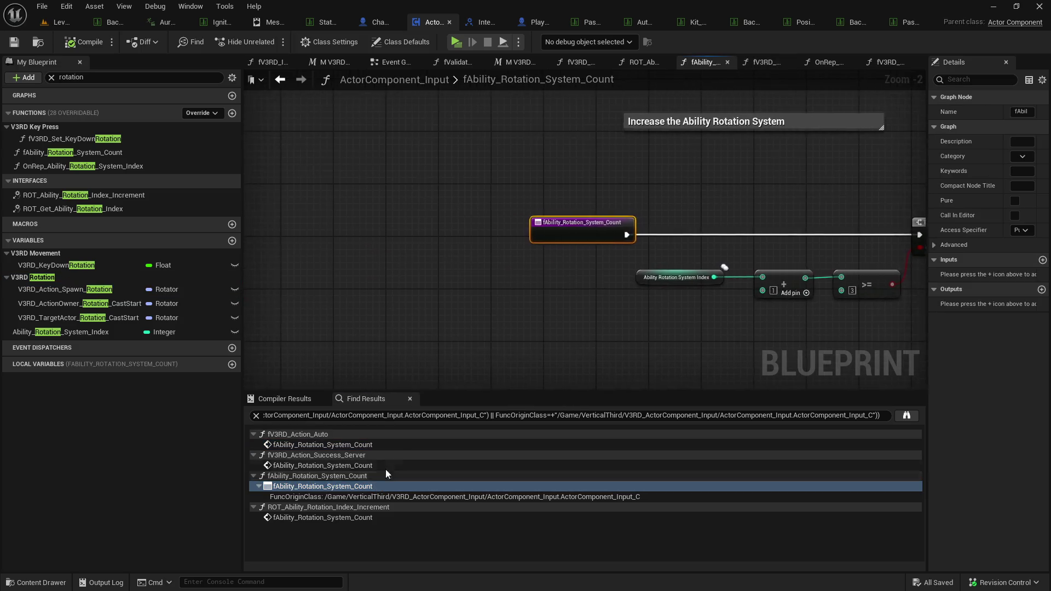
scroll(388, 317, down, 3)
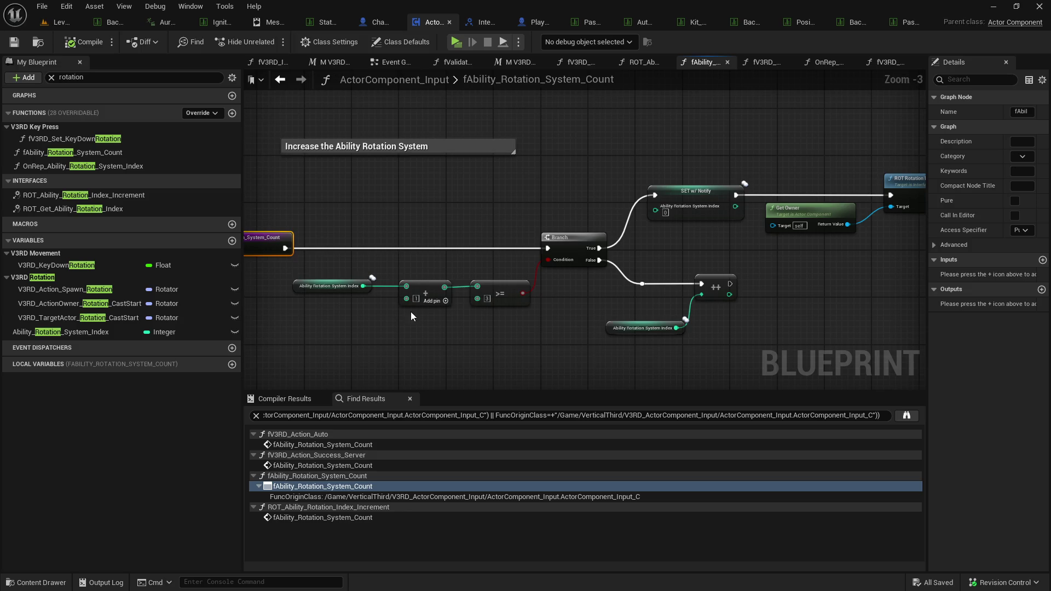
right_click(687, 192)
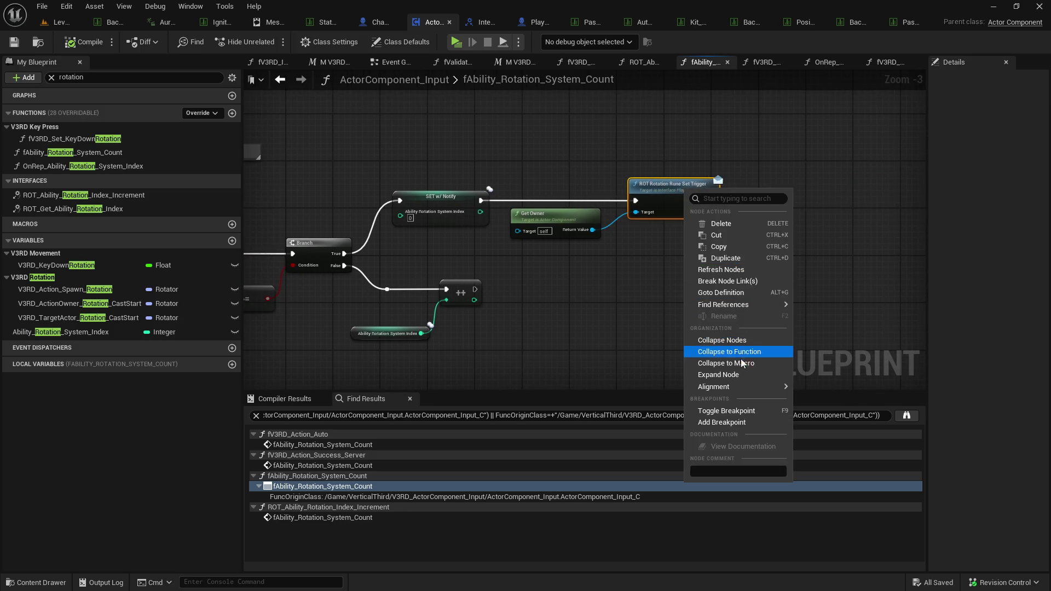
click(733, 422)
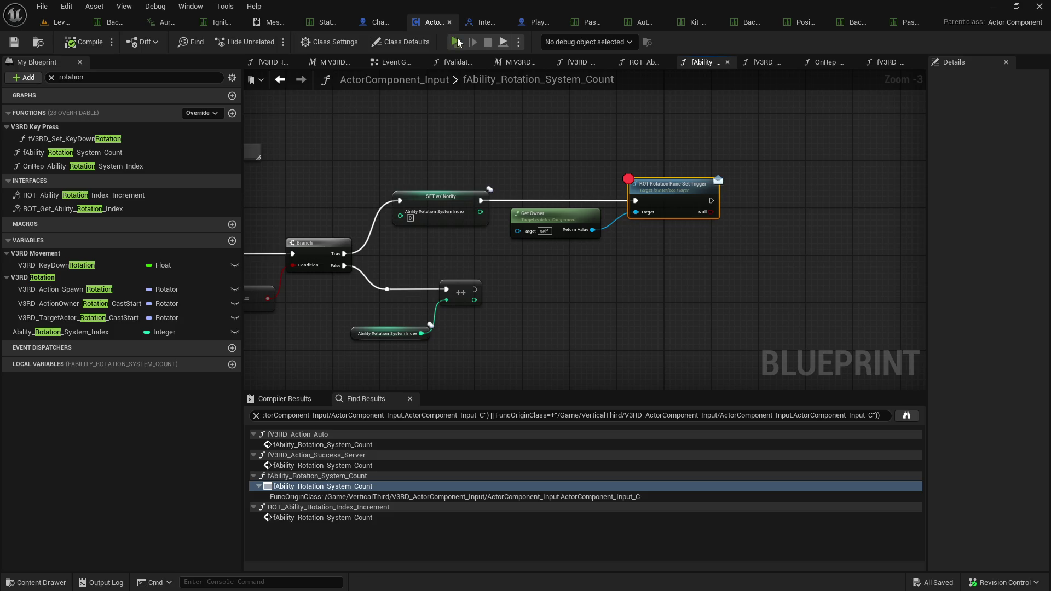
click(457, 42)
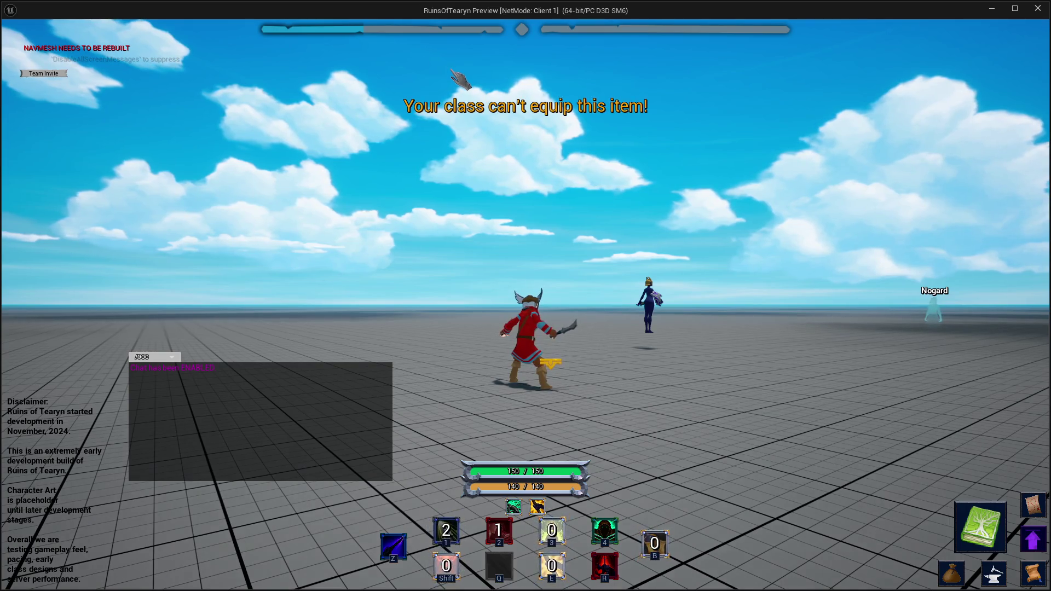
Move the Rogue toward the target dummies, then bring up the V3RD_ActorComponent_Input folder in the content browser.
drag(460, 109, 484, 137)
key(w)
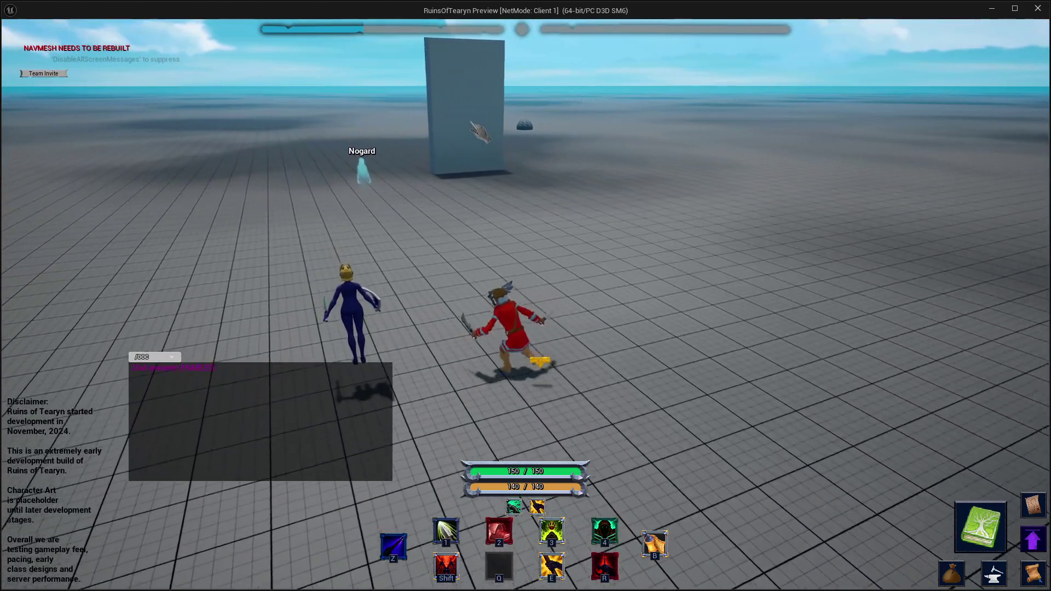
key(w)
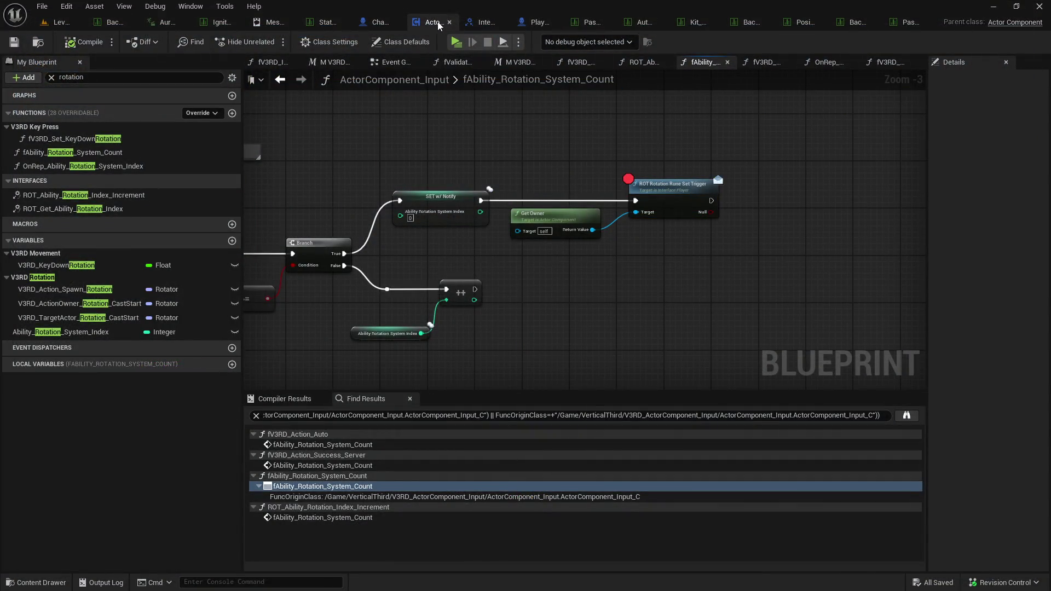
key(ctrl+b)
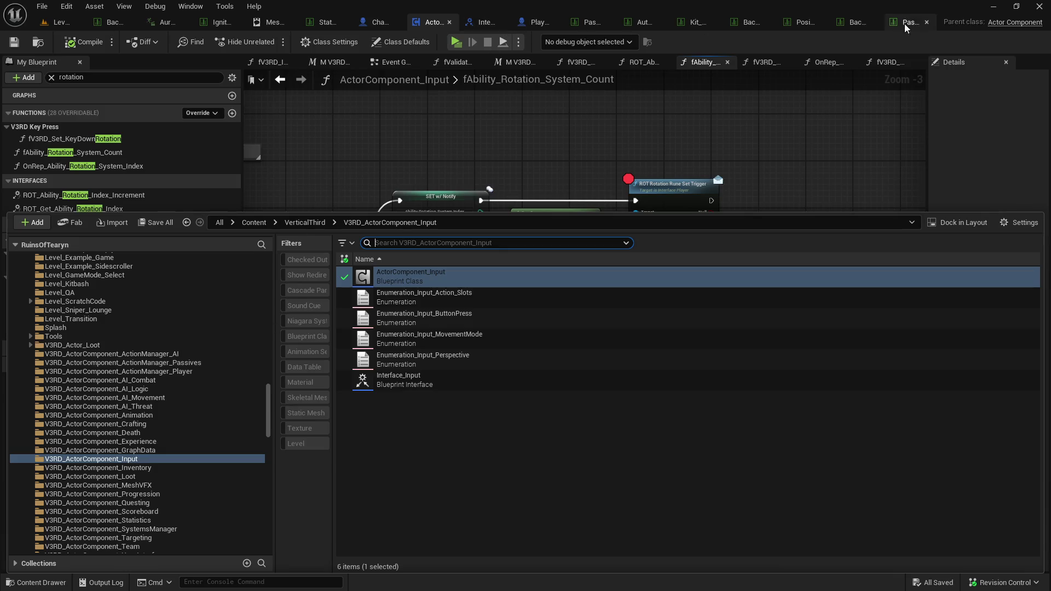
In the action data table, delete the second StatisticChanges entry.
click(843, 25)
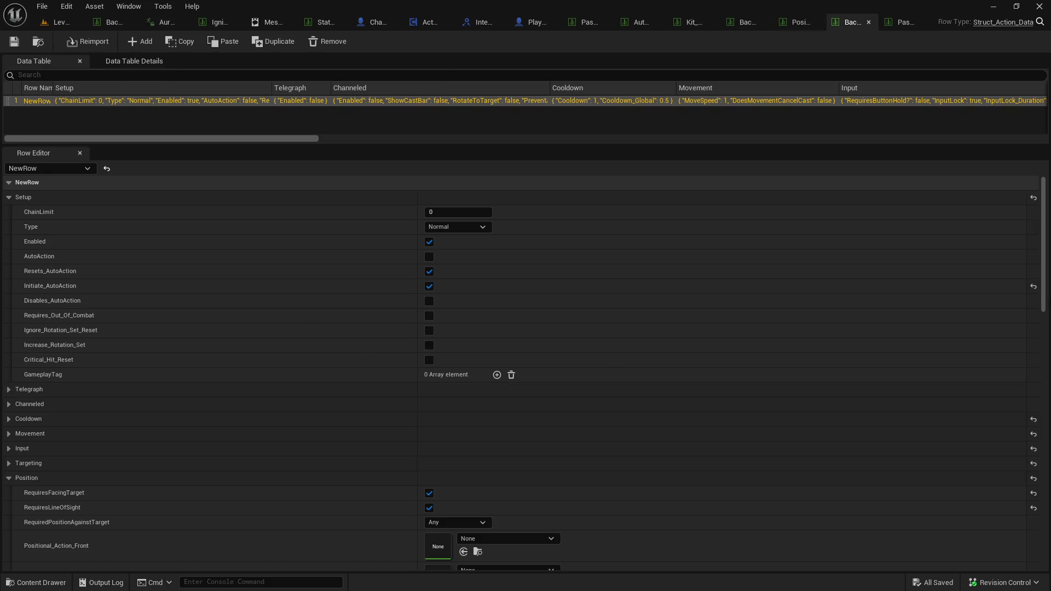
scroll(1044, 432, down, 5)
scroll(1017, 544, down, 10)
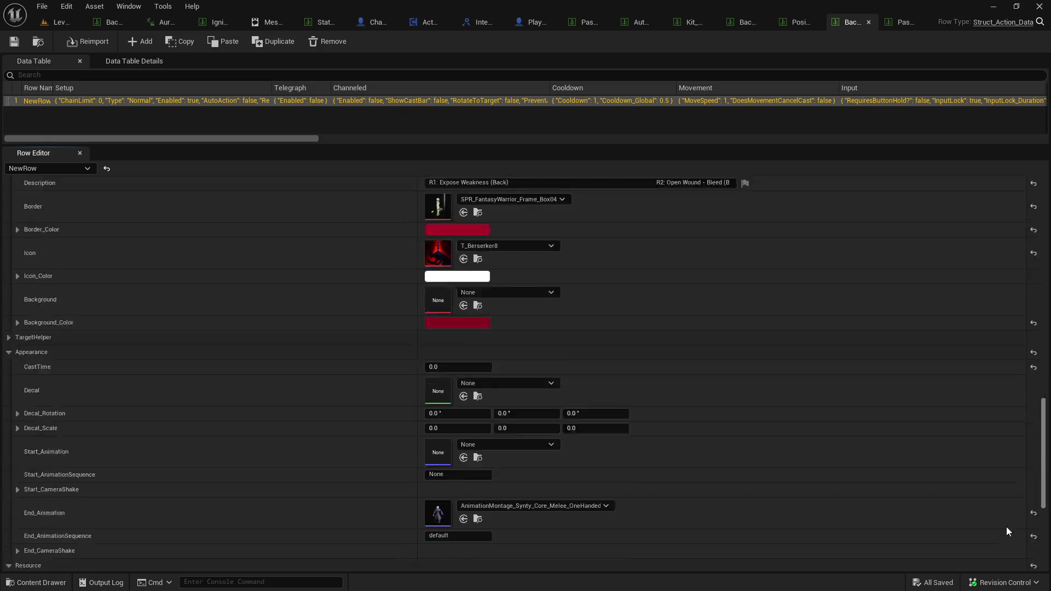
click(19, 531)
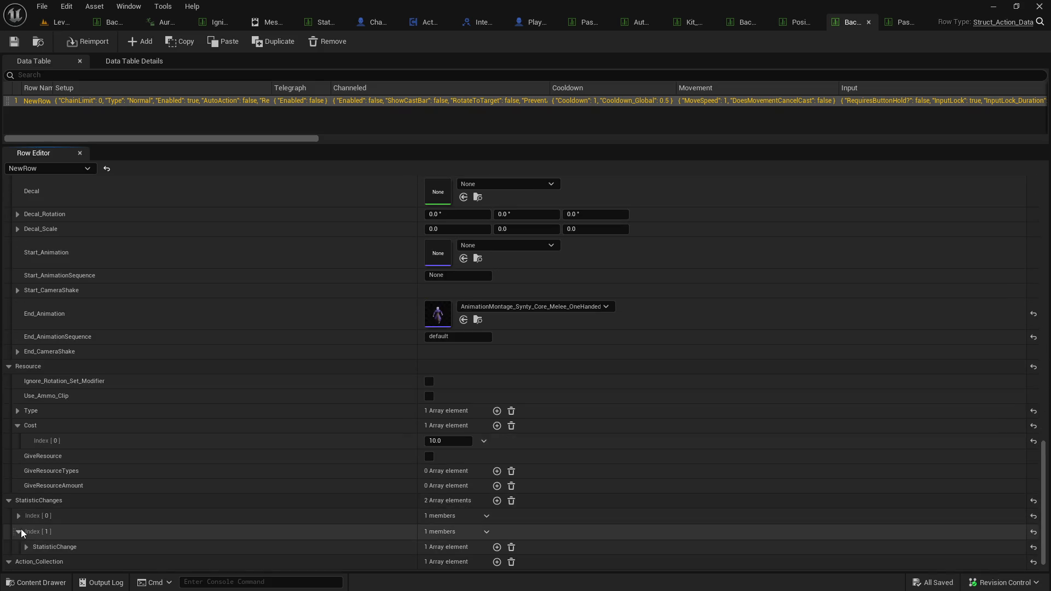
scroll(22, 533, down, 1)
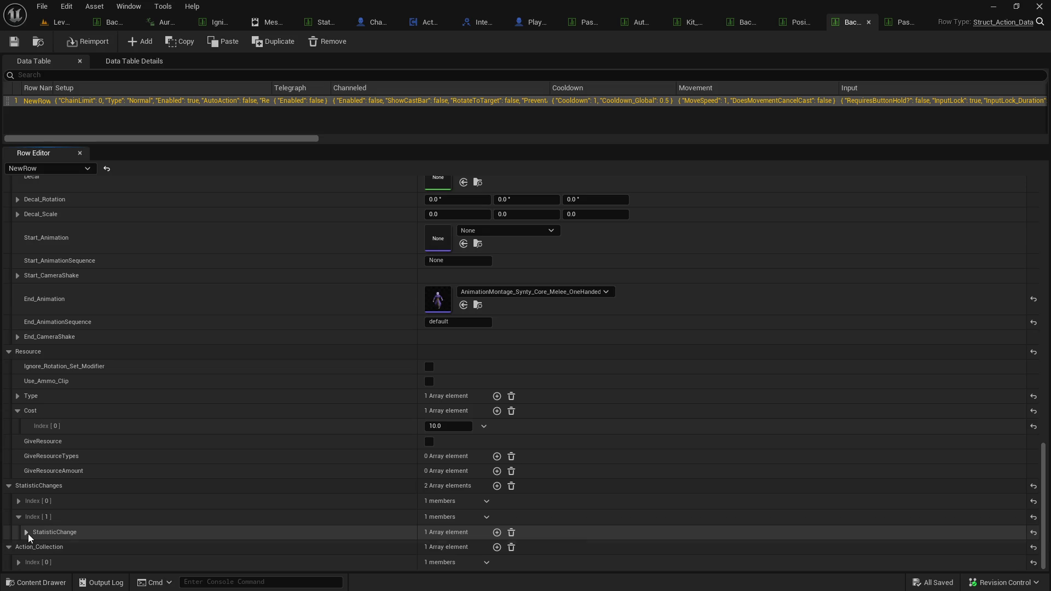
click(26, 532)
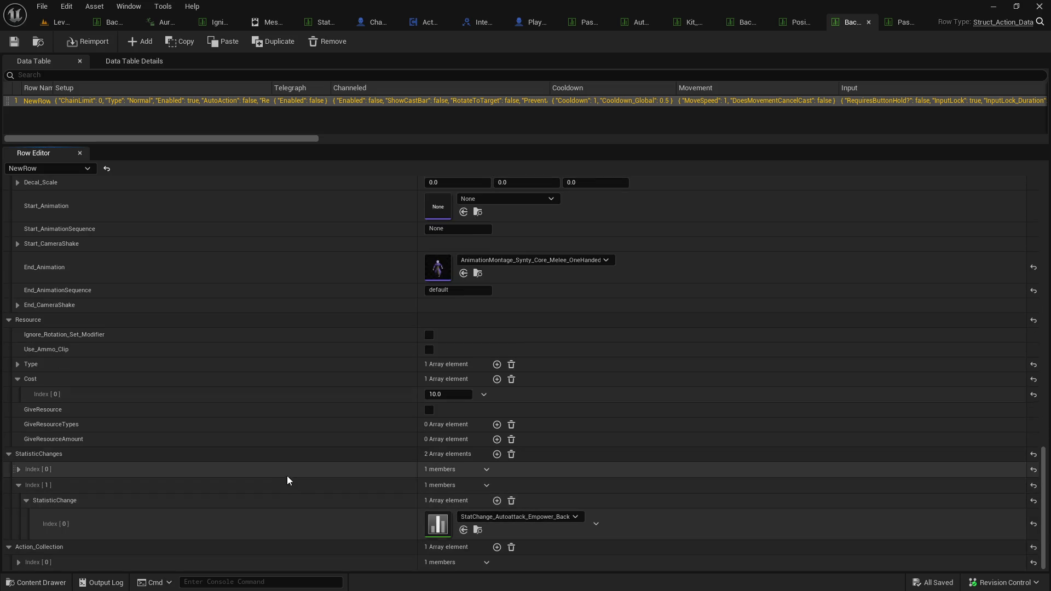
click(486, 486)
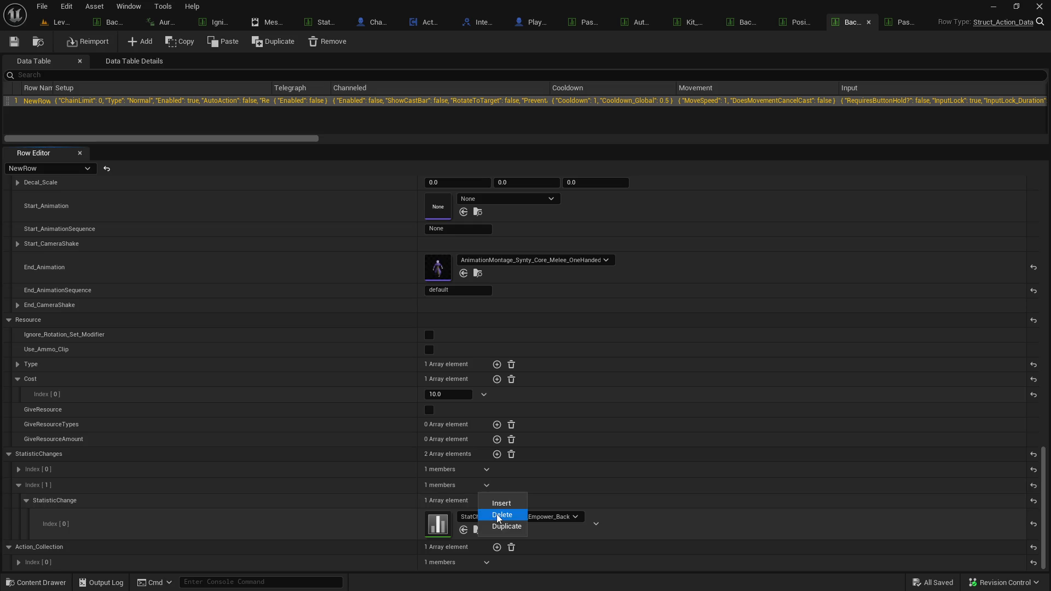
click(497, 514)
Confirm StatChange_Backstab_Damage_Crit is the only stat change, save the table, and return to the level.
click(19, 532)
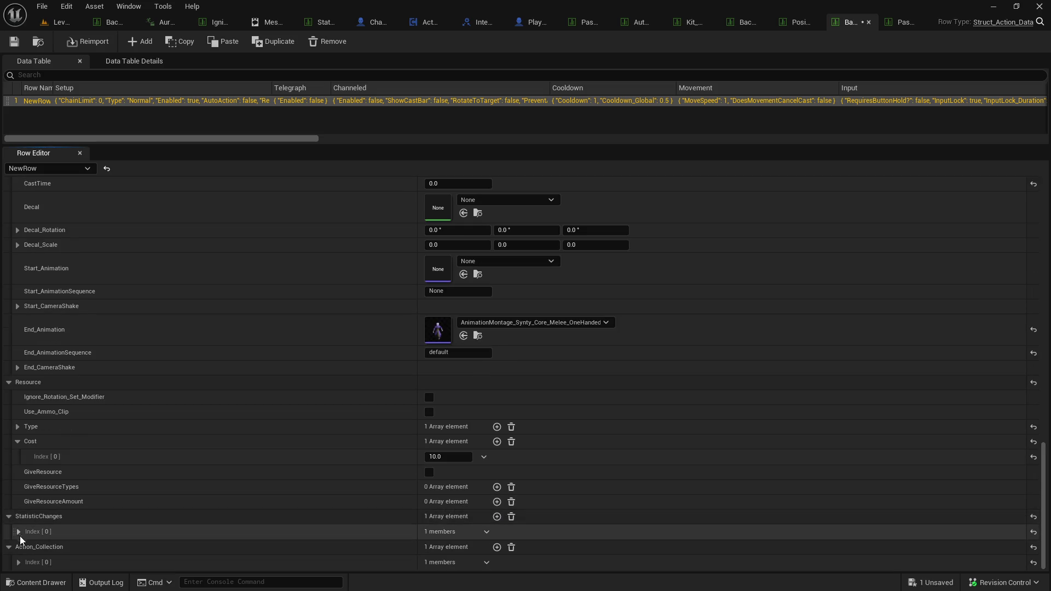
click(26, 547)
scroll(24, 548, down, 2)
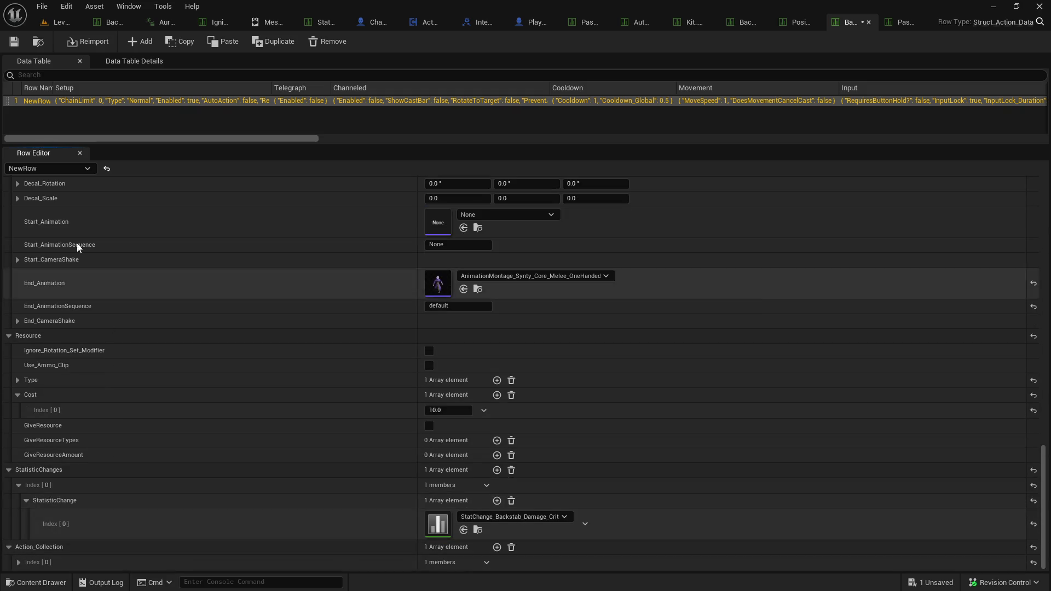
click(15, 49)
click(60, 21)
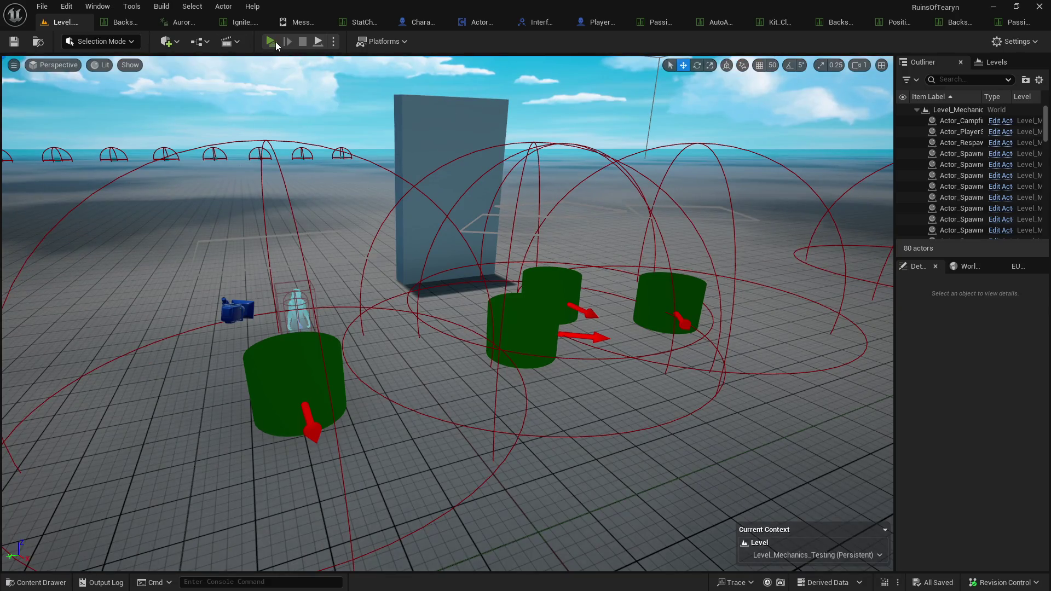
Start a play-test and attack a target dummy with skill 4, Backstab (R) and the weapon swap.
click(271, 42)
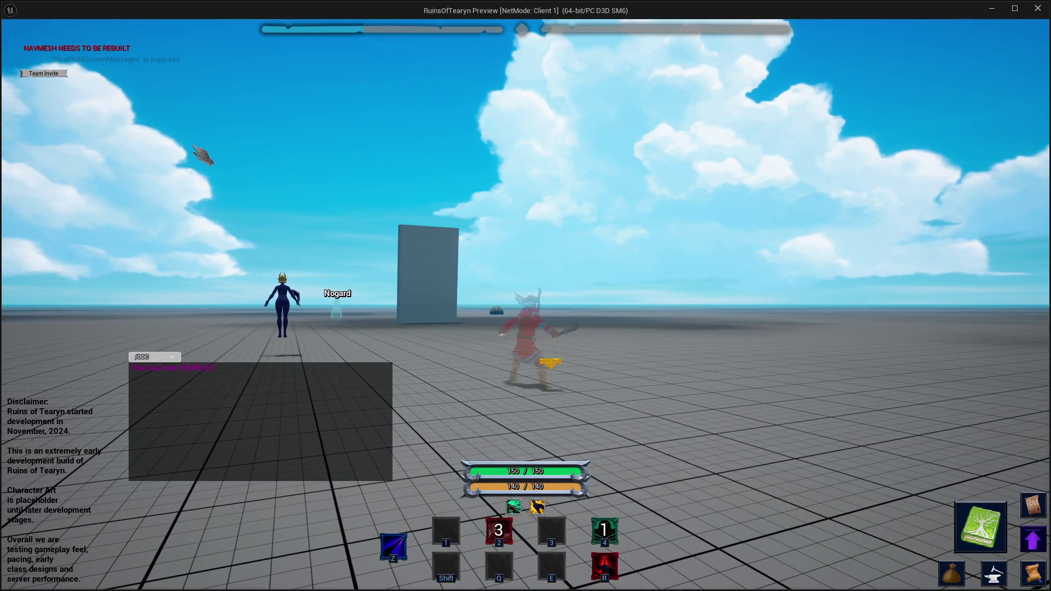
key(w)
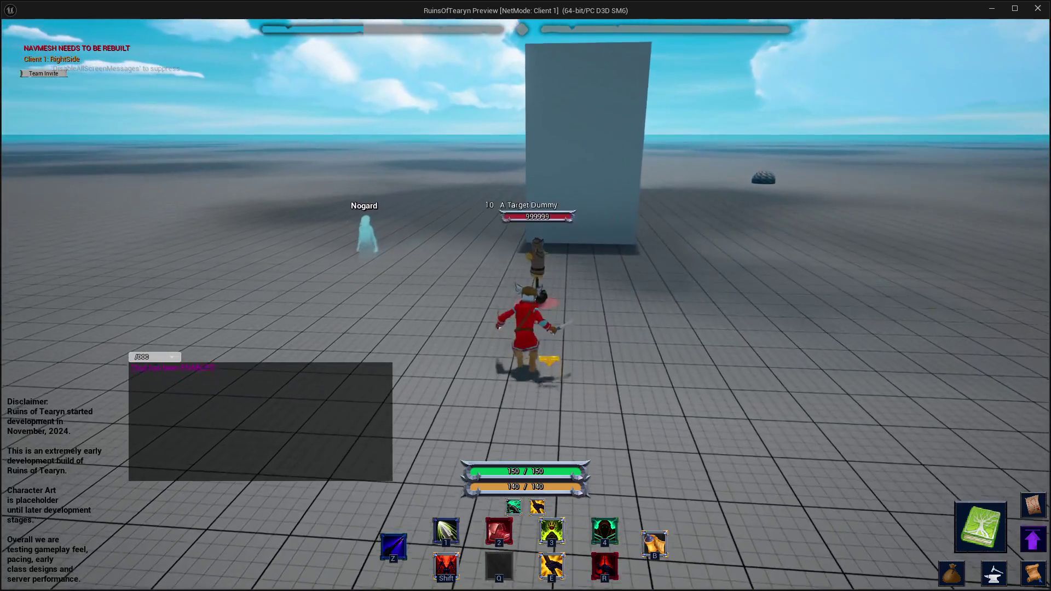
key(Tab)
key(z)
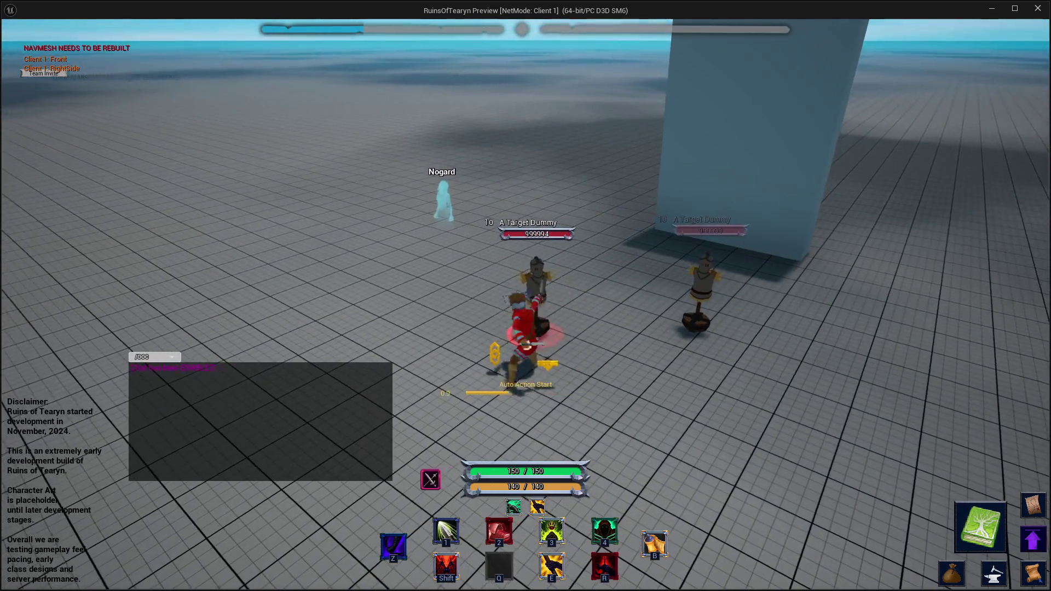
key(4)
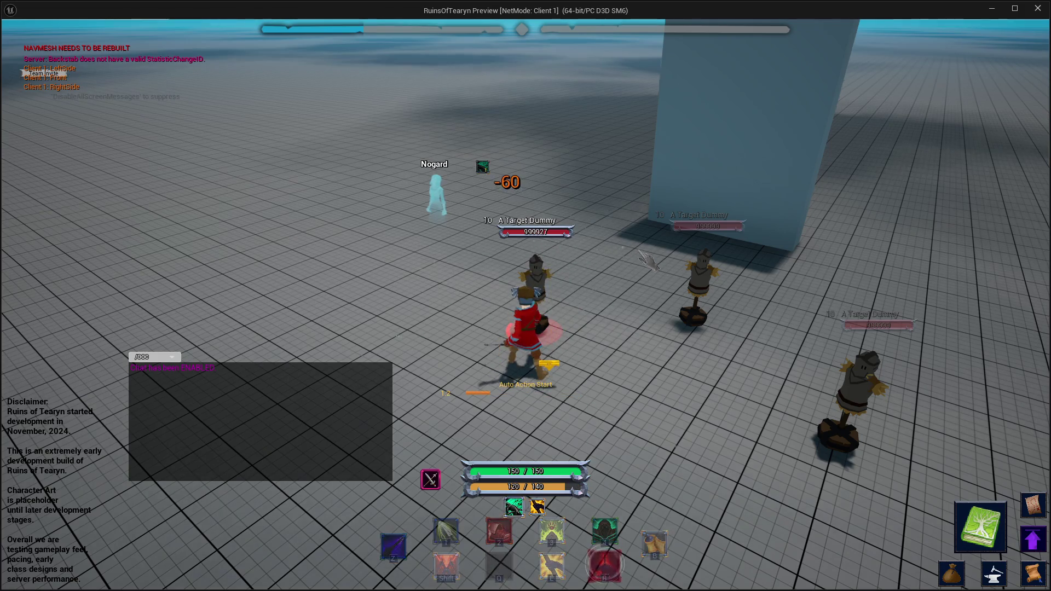
drag(591, 258, 567, 255)
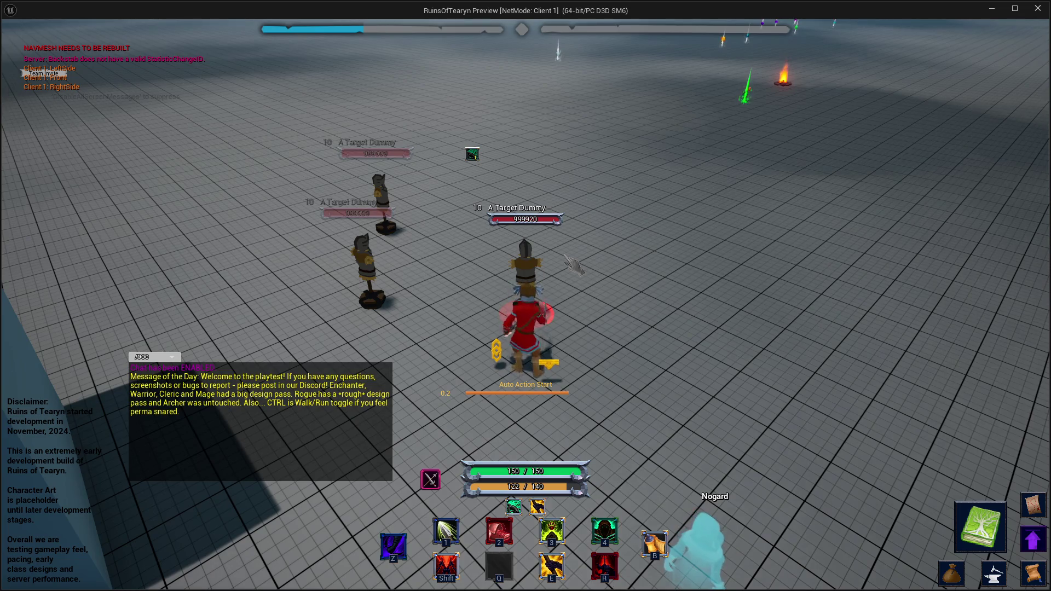
key(r)
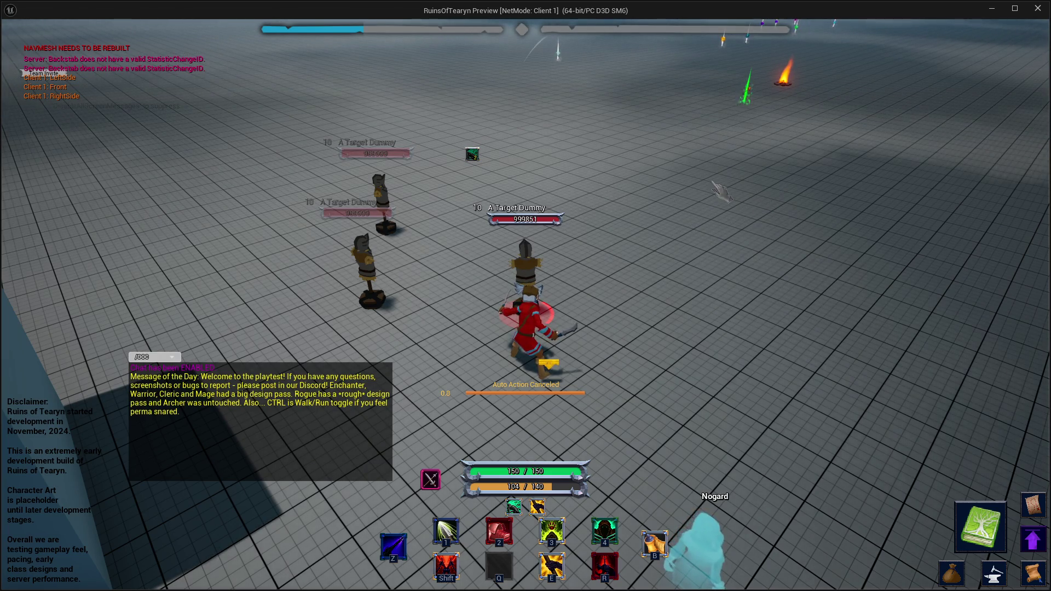
key(z)
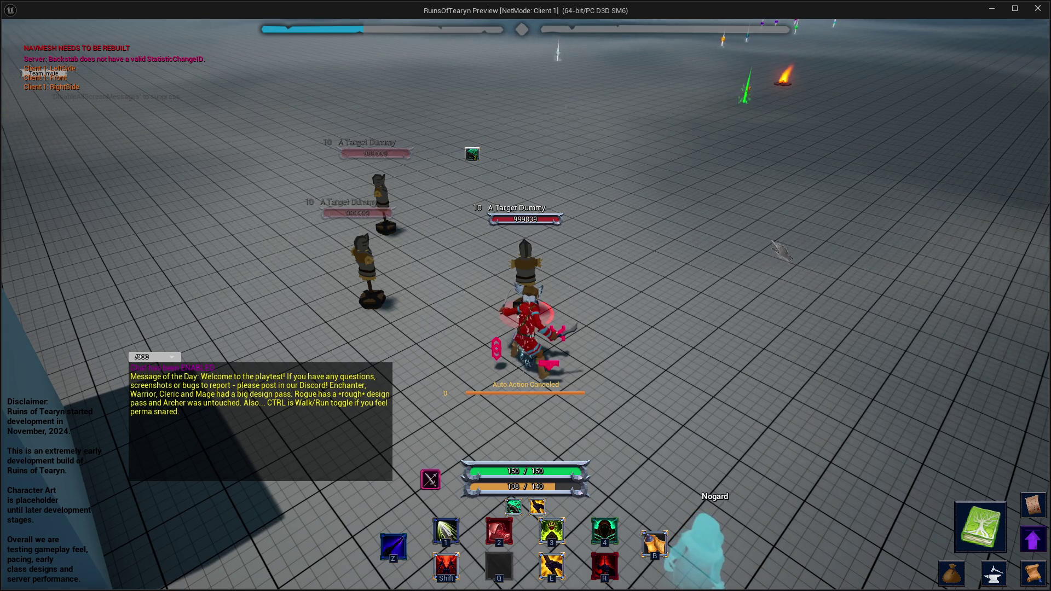
Set a breakpoint on the Blueprint node, then resume the play session full-screen.
key(alt+z)
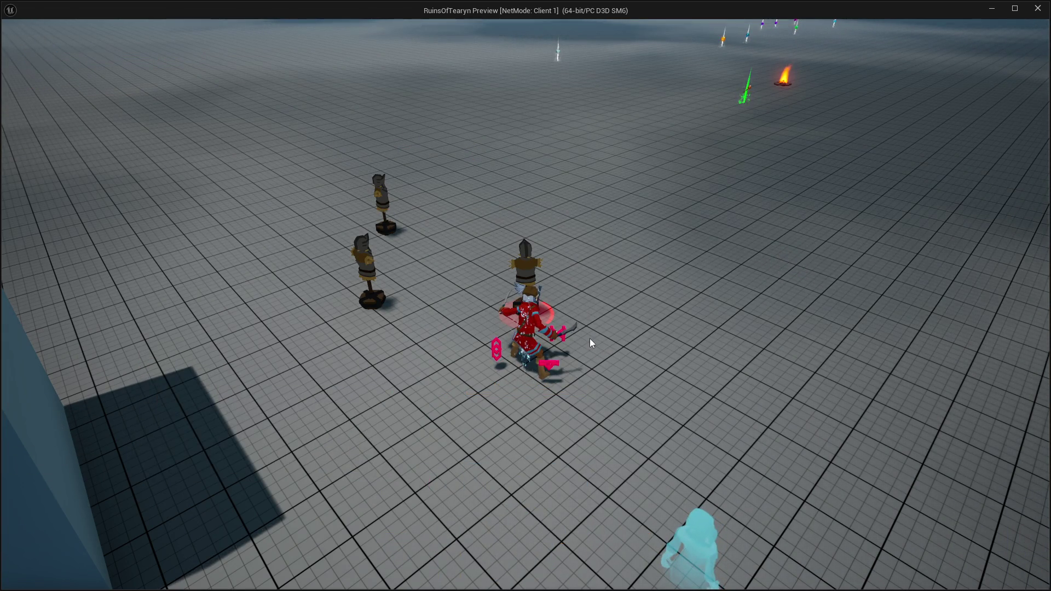
click(997, 11)
right_click(573, 214)
click(616, 305)
key(F8)
mouse_move(612, 20)
mouse_down()
mouse_move(481, 28)
mouse_move(458, 70)
mouse_move(490, 82)
mouse_up()
key(alt+z)
double_click(490, 82)
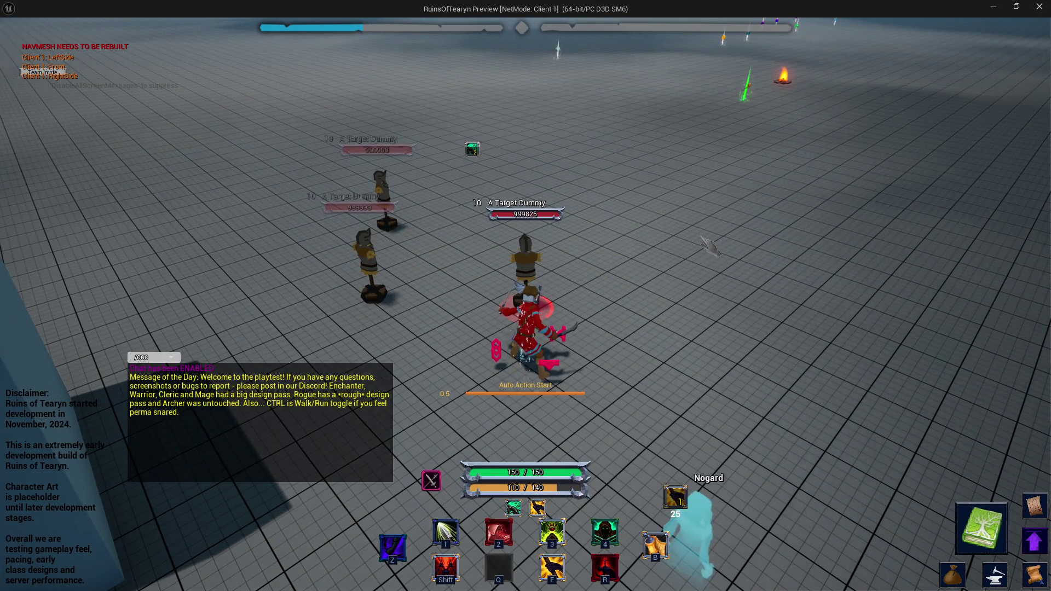
Hit the dummy with skill 1, restart auto-attacks, and Backstab from behind.
mouse_move(722, 251)
mouse_down()
mouse_move(743, 271)
mouse_move(720, 272)
mouse_move(919, 278)
mouse_up()
key(1)
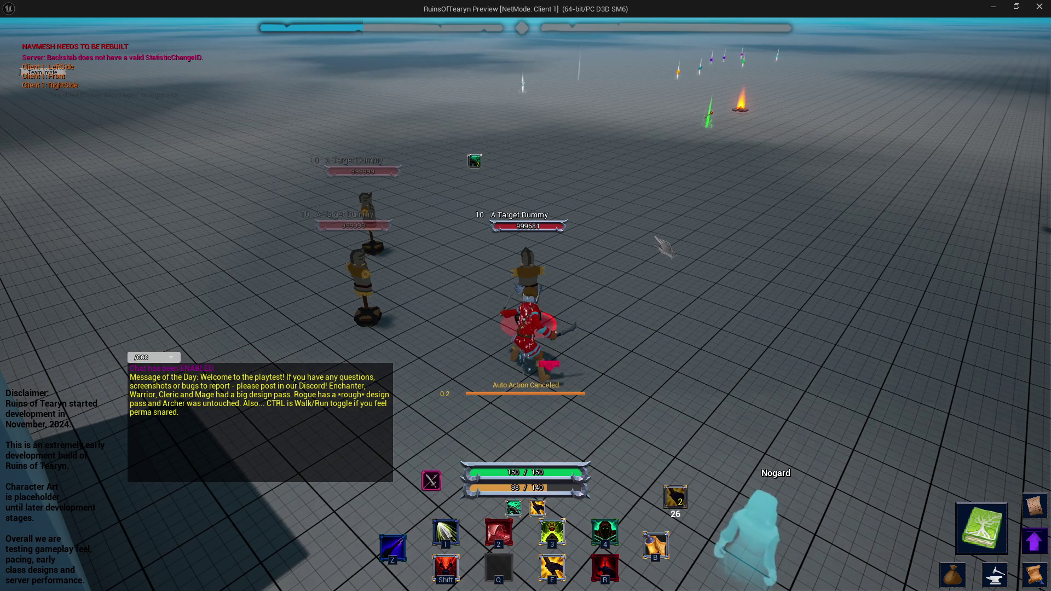
key(z)
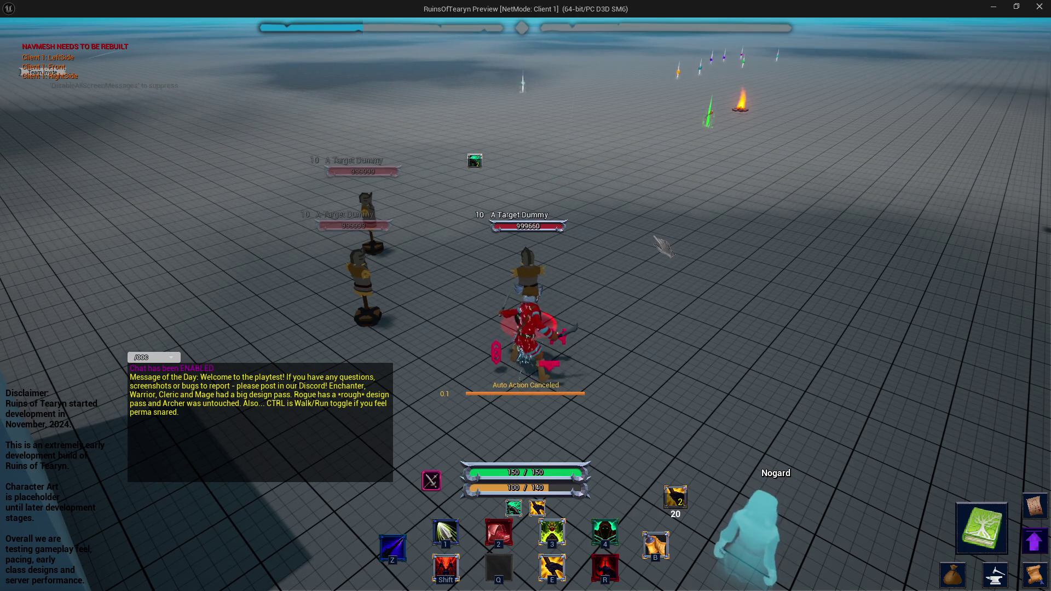
key(r)
drag(641, 245, 898, 249)
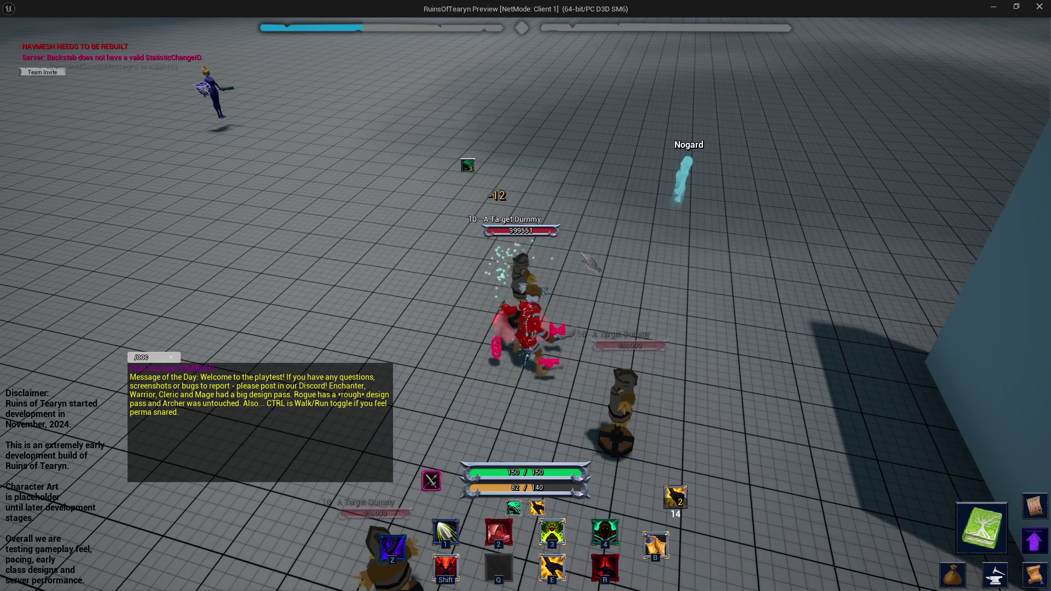
Backstab the dummy again, then follow with the Shift and E combo skills.
key(r)
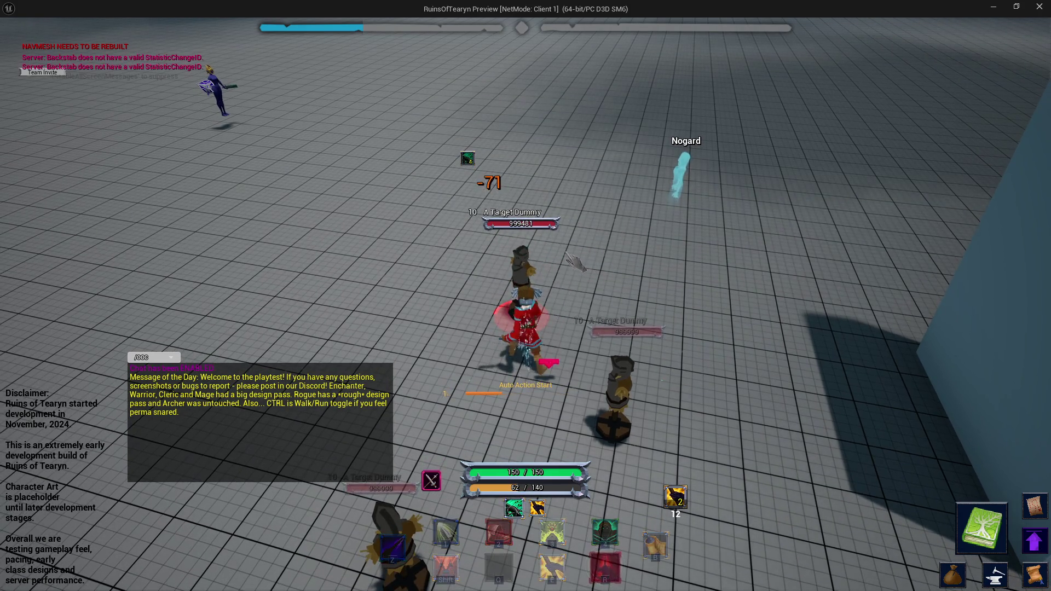
mouse_move(526, 295)
mouse_down()
mouse_move(700, 296)
mouse_move(471, 296)
mouse_up()
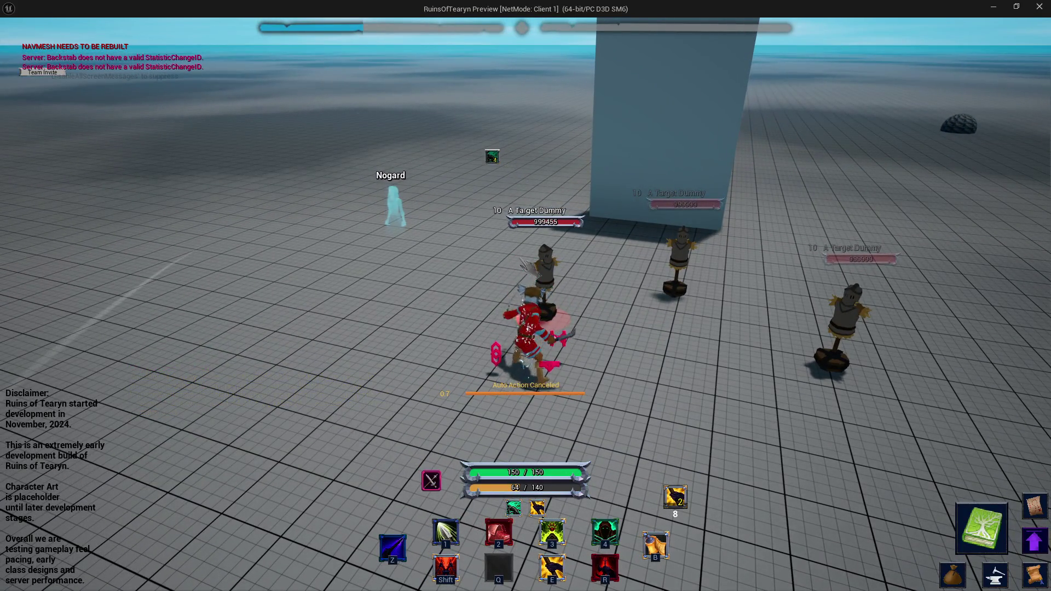
key(d)
key(shift)
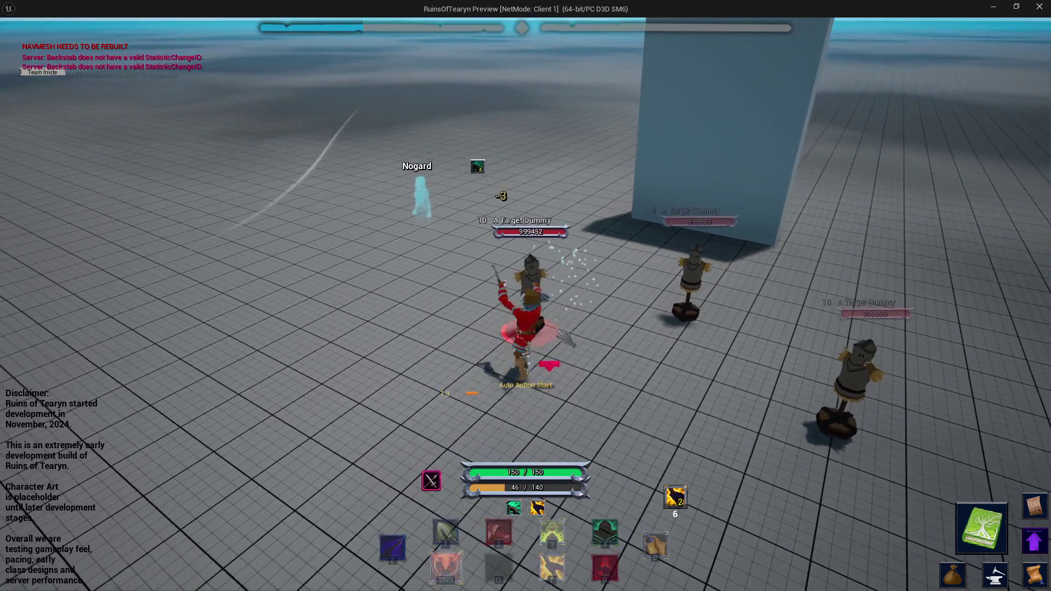
drag(525, 296, 372, 295)
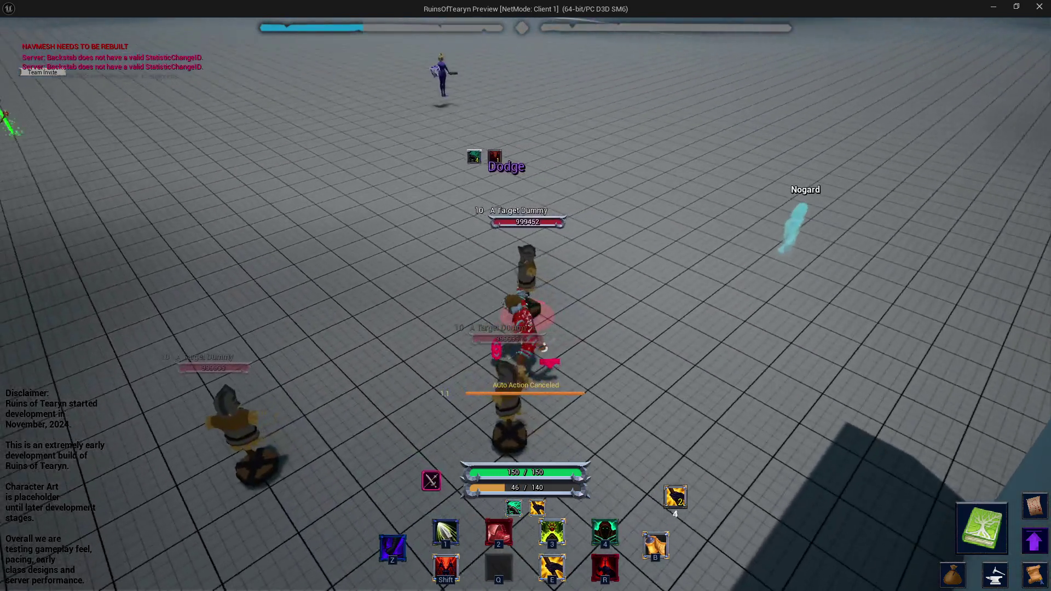
key(e)
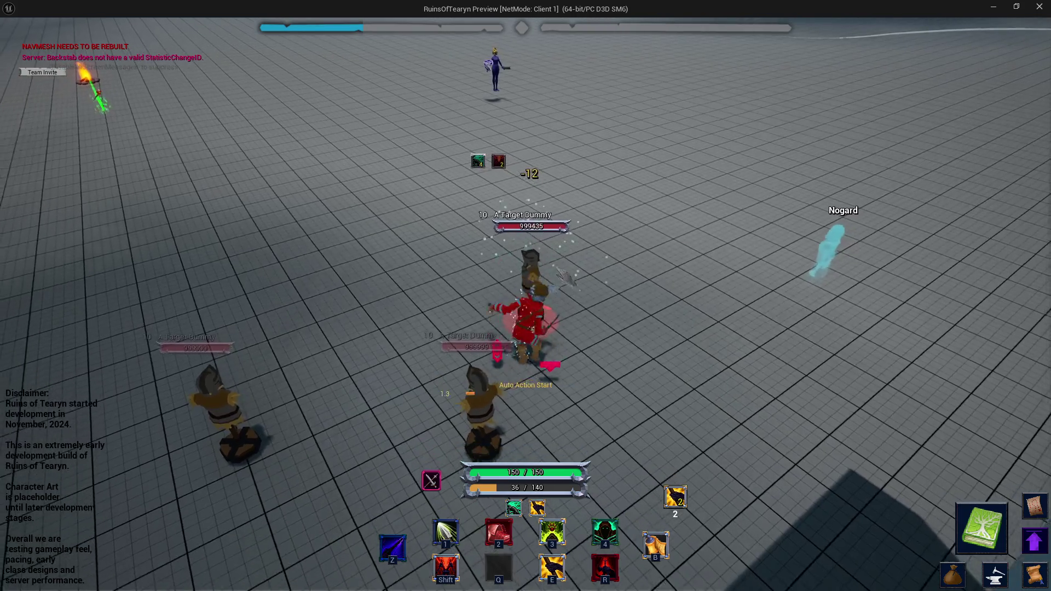
mouse_move(787, 230)
mouse_down()
mouse_move(700, 232)
mouse_move(807, 191)
mouse_up()
key(w)
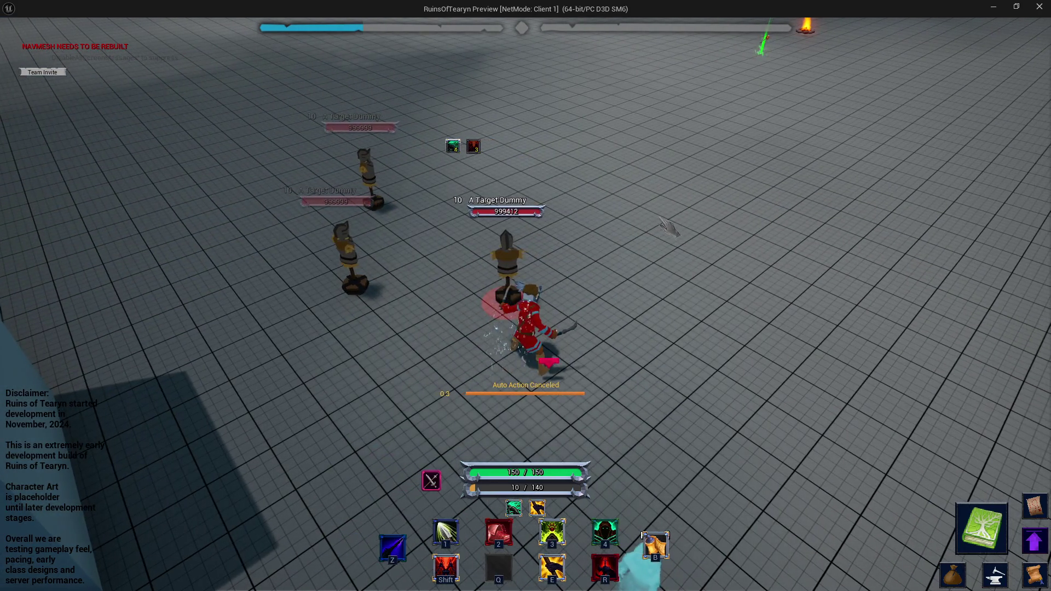
Look around the dummies, trigger the parry ability, then close the game preview.
drag(622, 219, 630, 219)
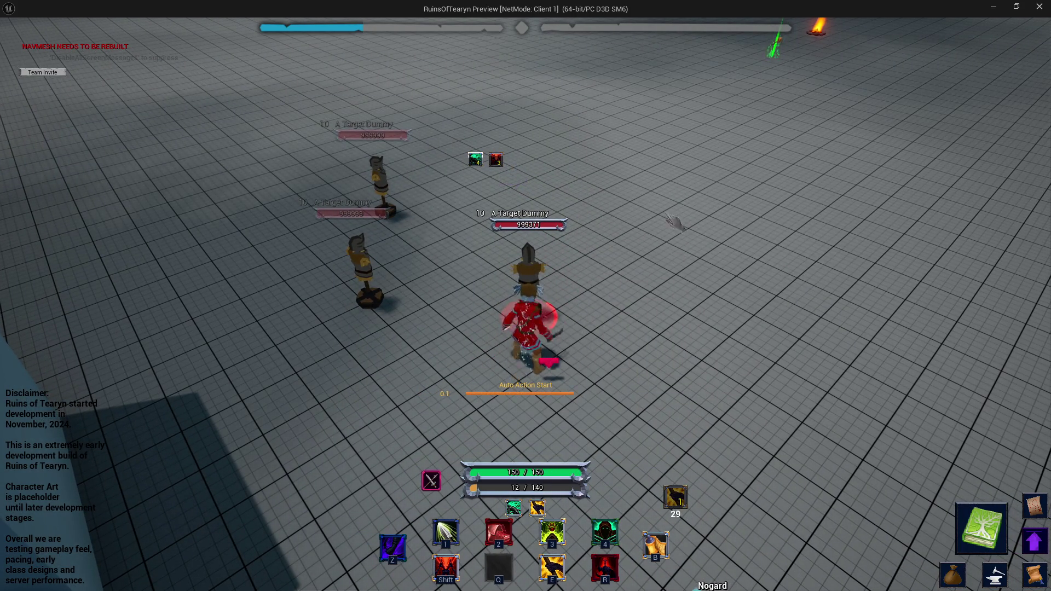
drag(733, 211, 397, 210)
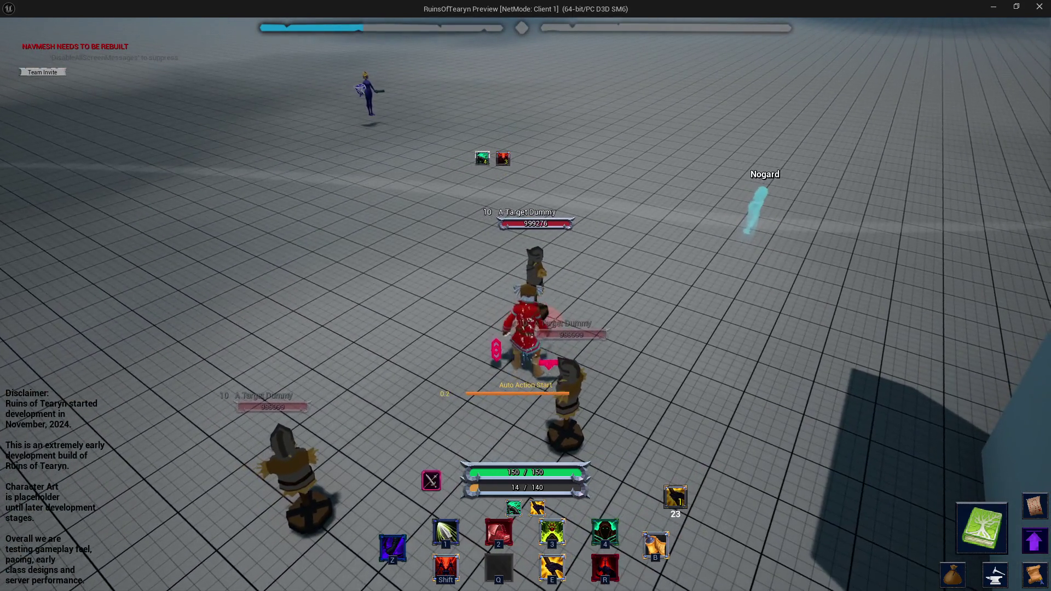
drag(575, 284, 585, 285)
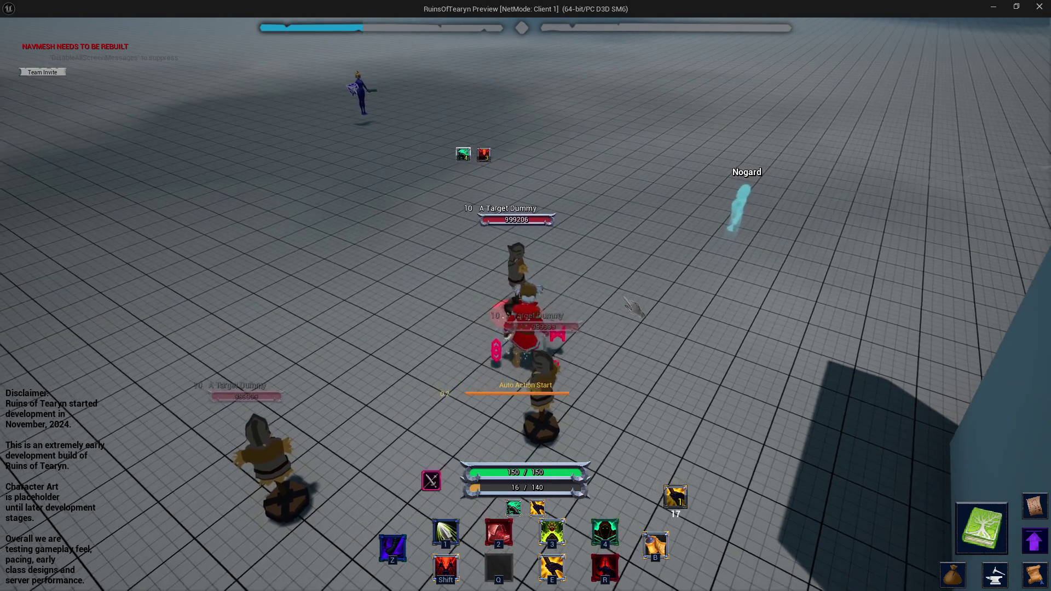
drag(665, 323, 514, 284)
drag(464, 169, 485, 258)
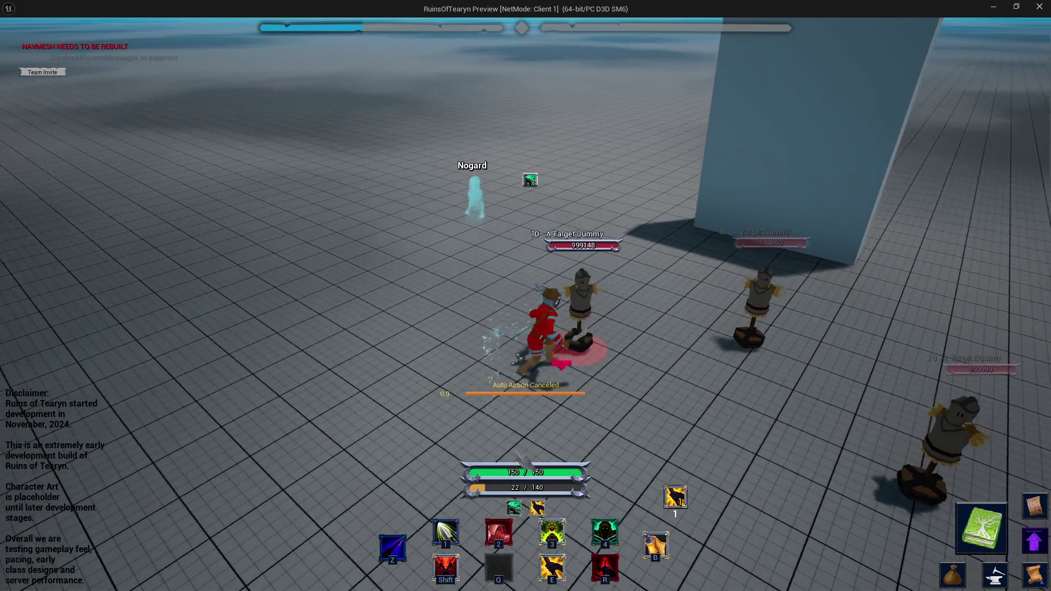
key(z)
key(d)
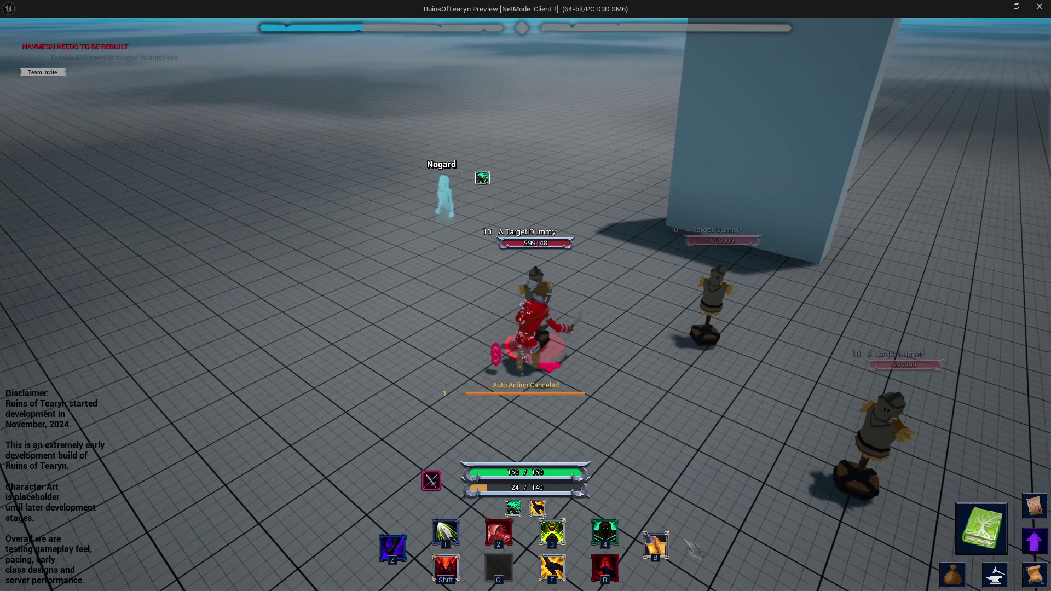
key(d)
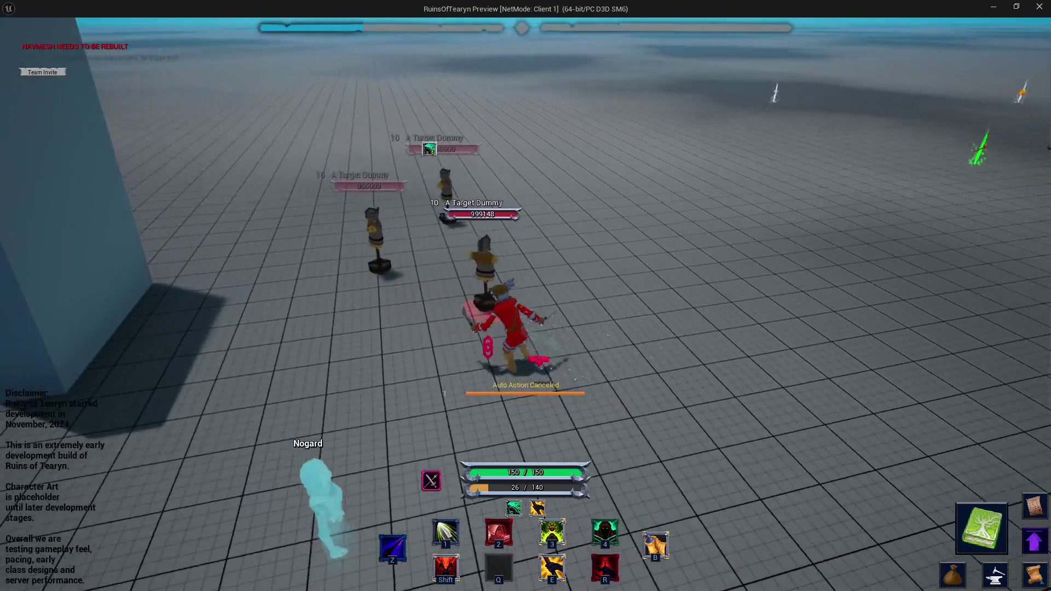
key(a)
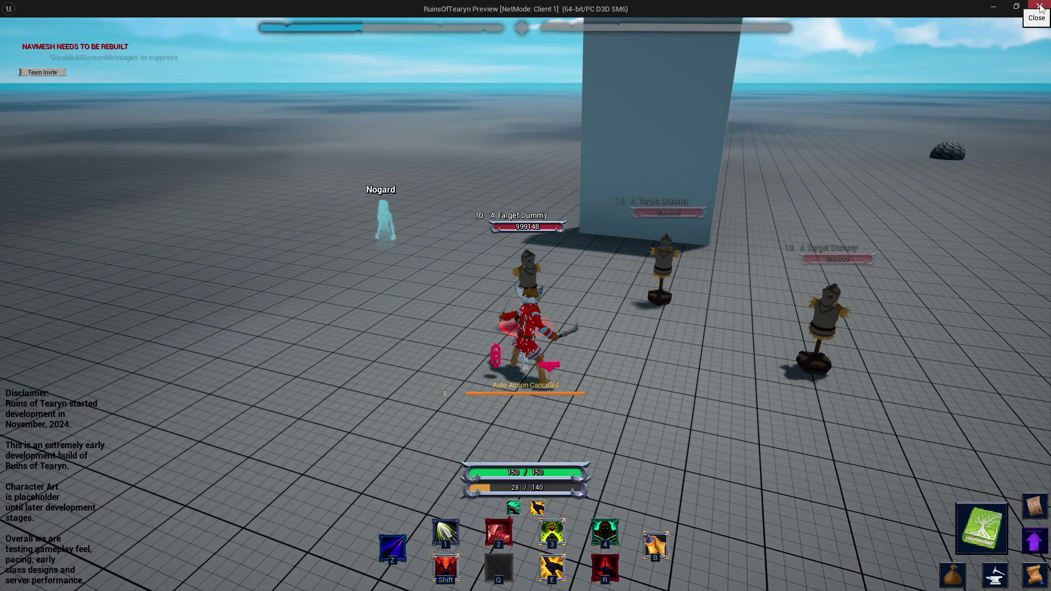
click(1040, 6)
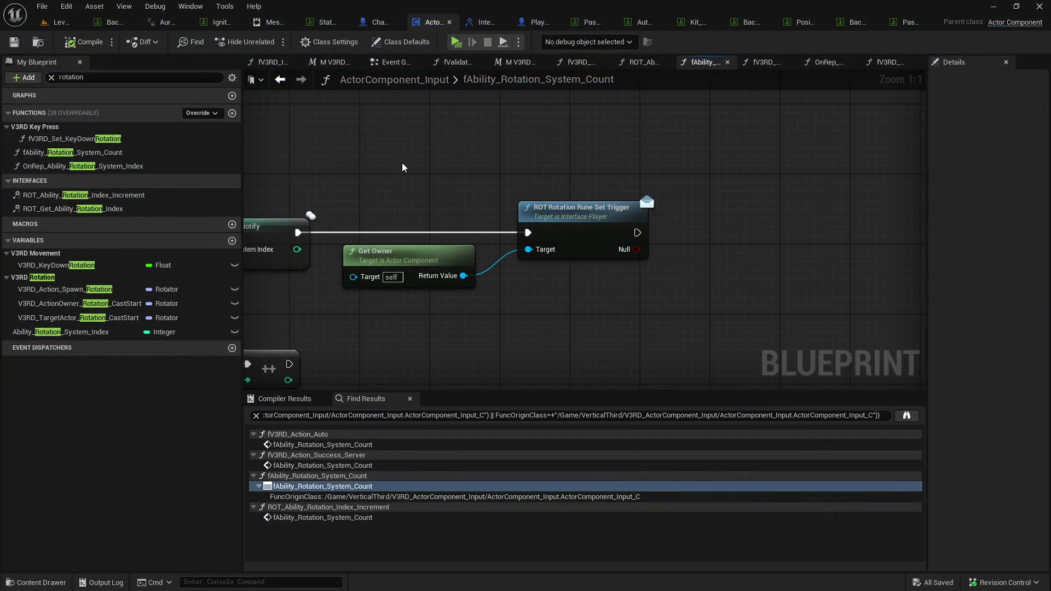
Review the A - Rogue note's Positional Advantage R1 and R2 entries, then start a new play session.
key(alt+Tab)
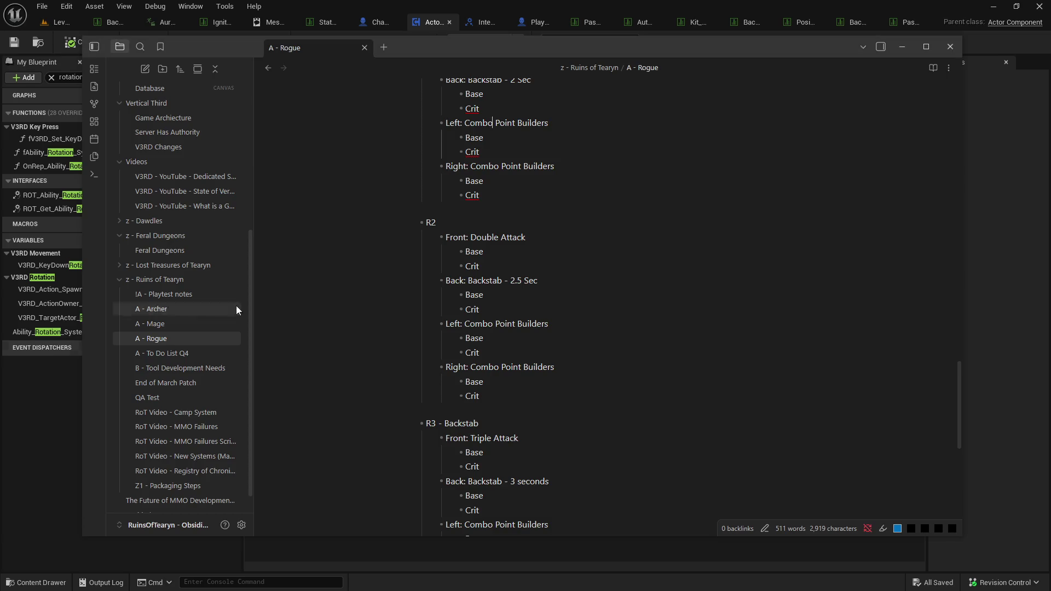
scroll(495, 312, up, 5)
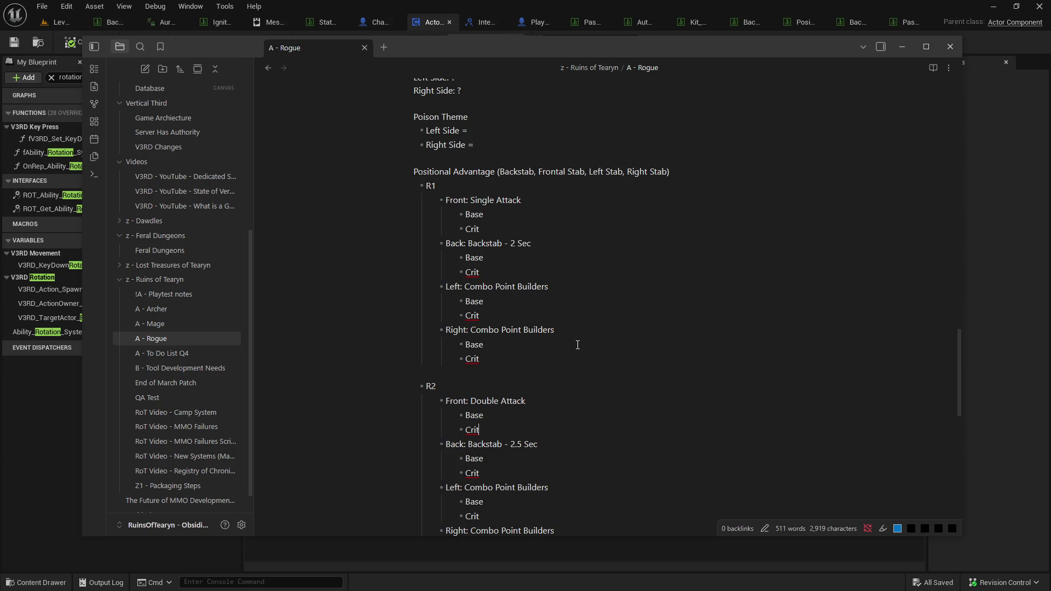
scroll(578, 345, down, 4)
scroll(579, 339, up, 5)
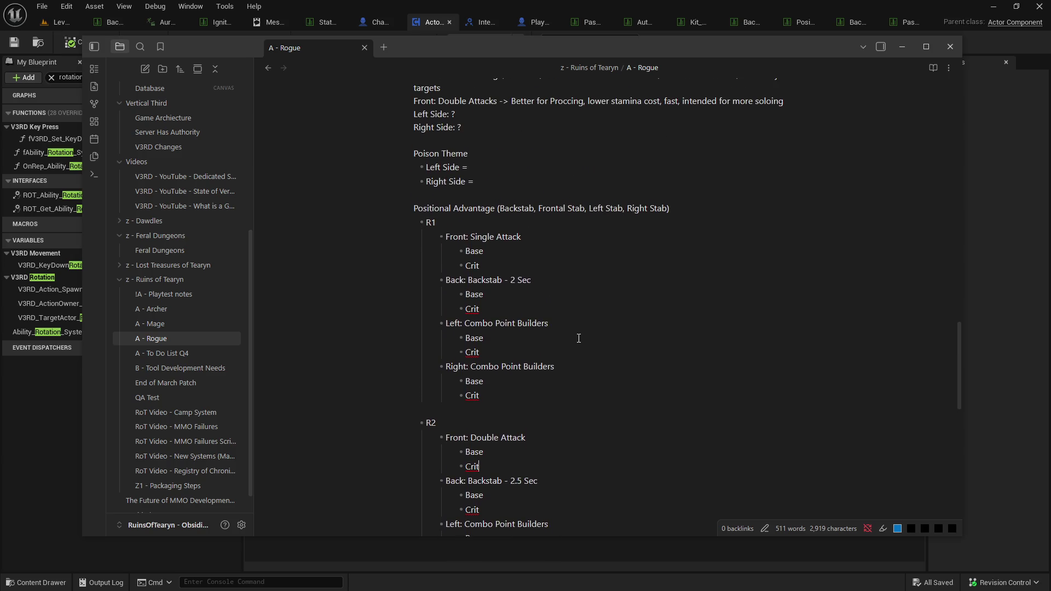
scroll(541, 350, up, 1)
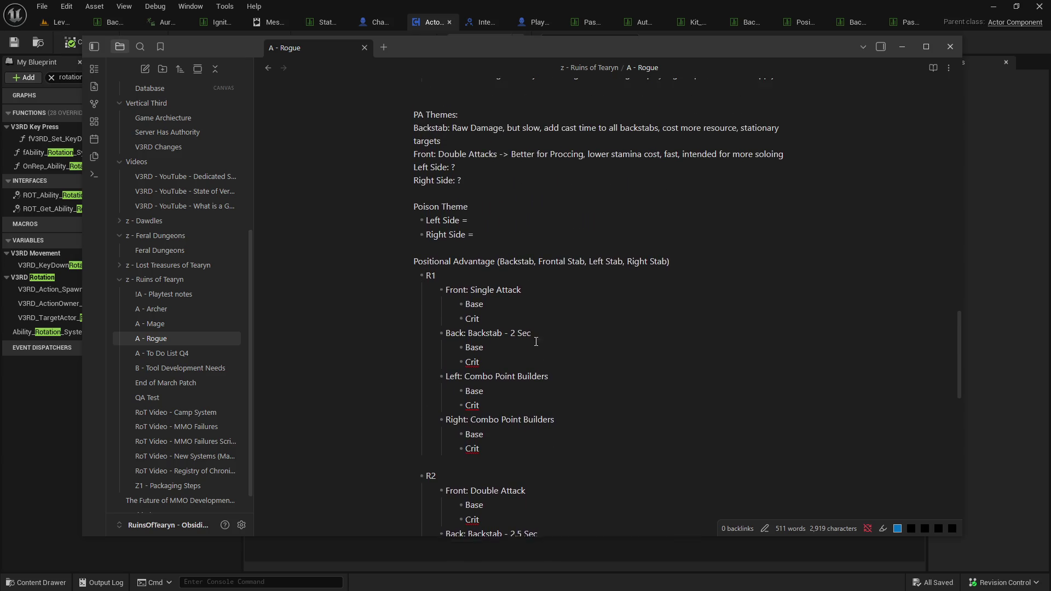
click(60, 21)
click(270, 40)
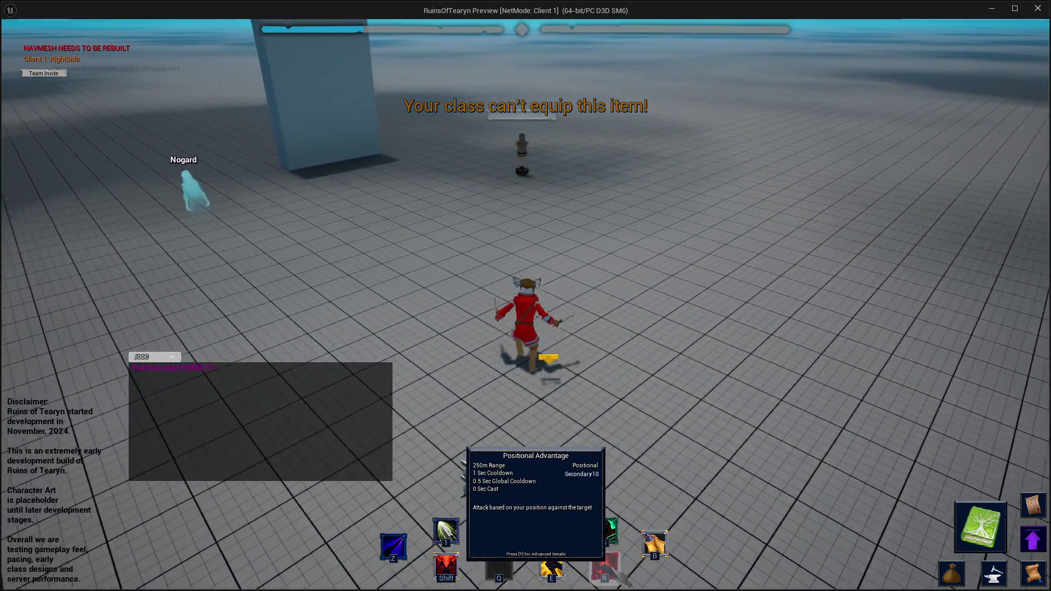
Run up to a target dummy, target it, and swing the camera to view the dummies.
key(w)
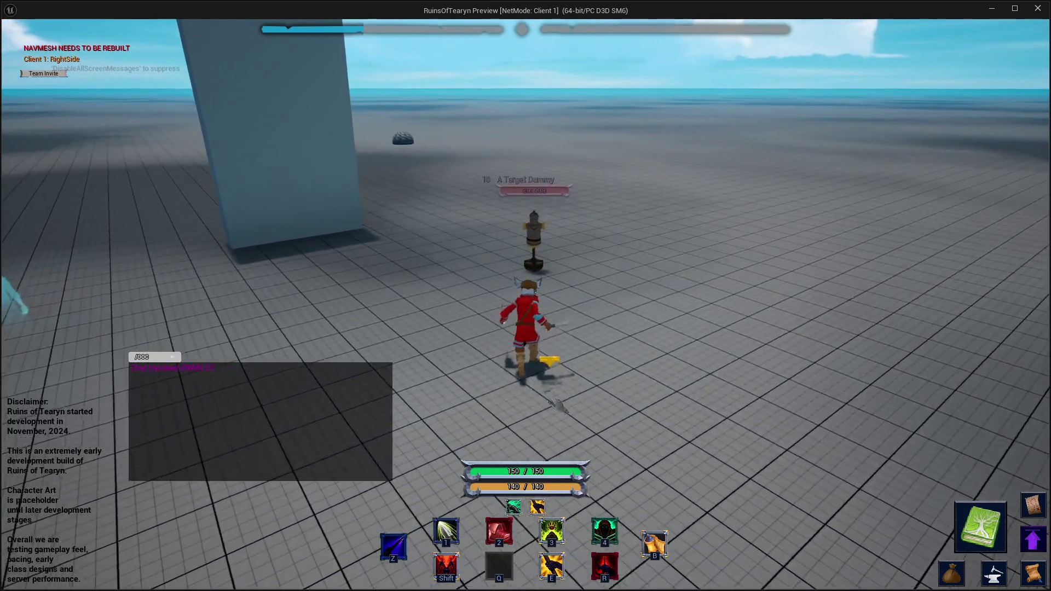
key(Tab)
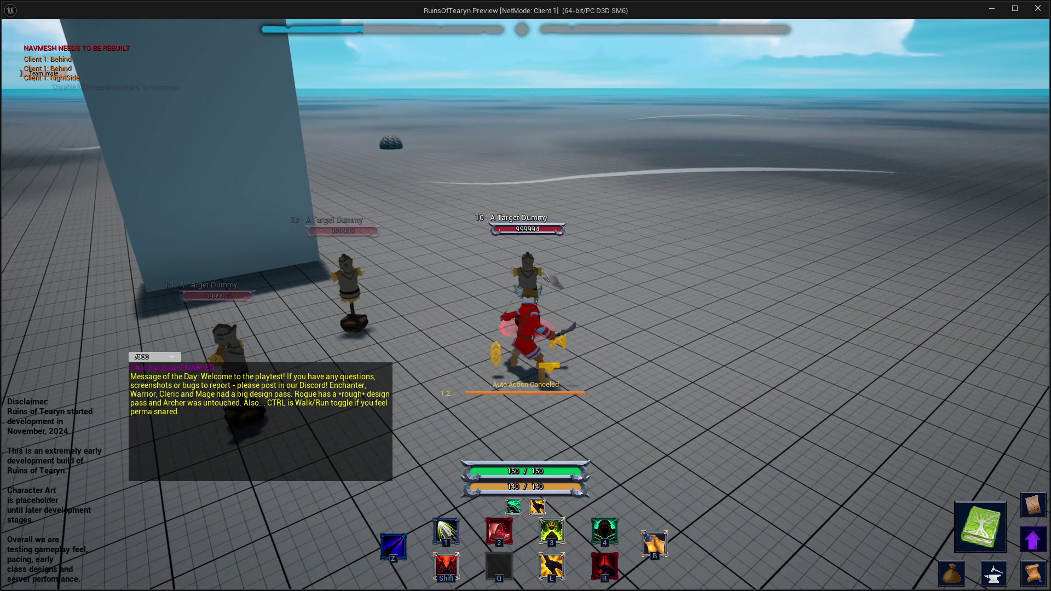
mouse_move(617, 354)
mouse_down()
mouse_move(285, 353)
mouse_move(317, 353)
mouse_up()
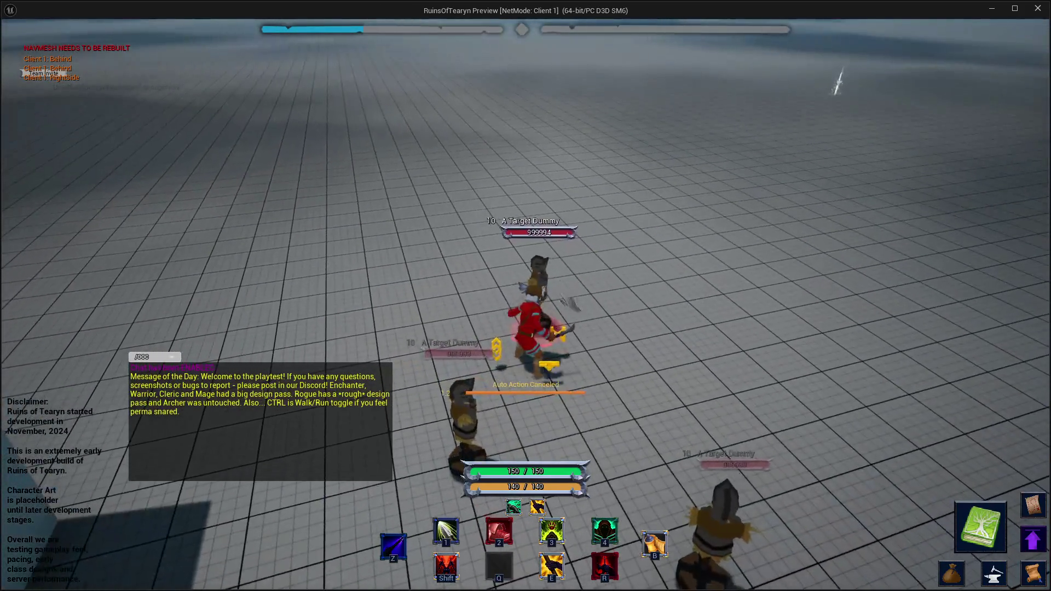
drag(607, 405, 274, 405)
mouse_move(900, 295)
mouse_down()
mouse_move(799, 359)
mouse_move(646, 517)
mouse_move(671, 465)
mouse_up()
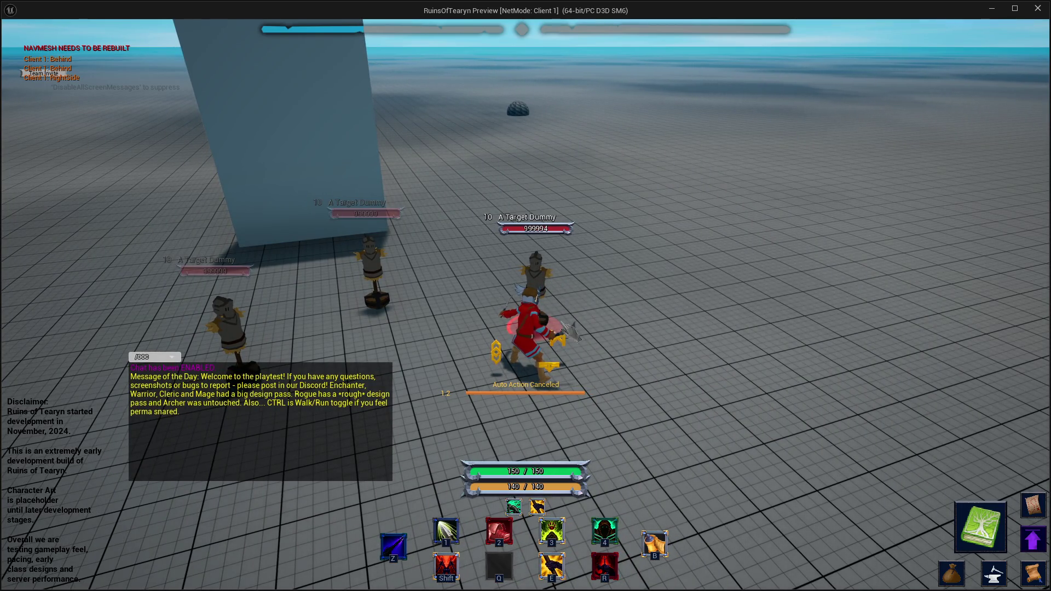
Dodge and fire positional attacks while circling and strafing around the dummy.
key(z)
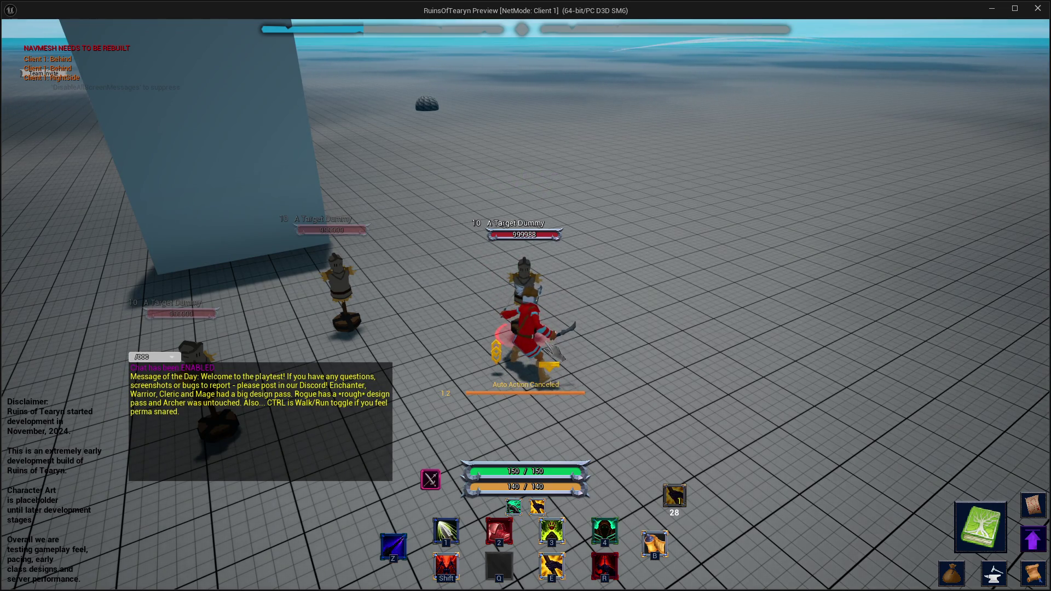
key(z)
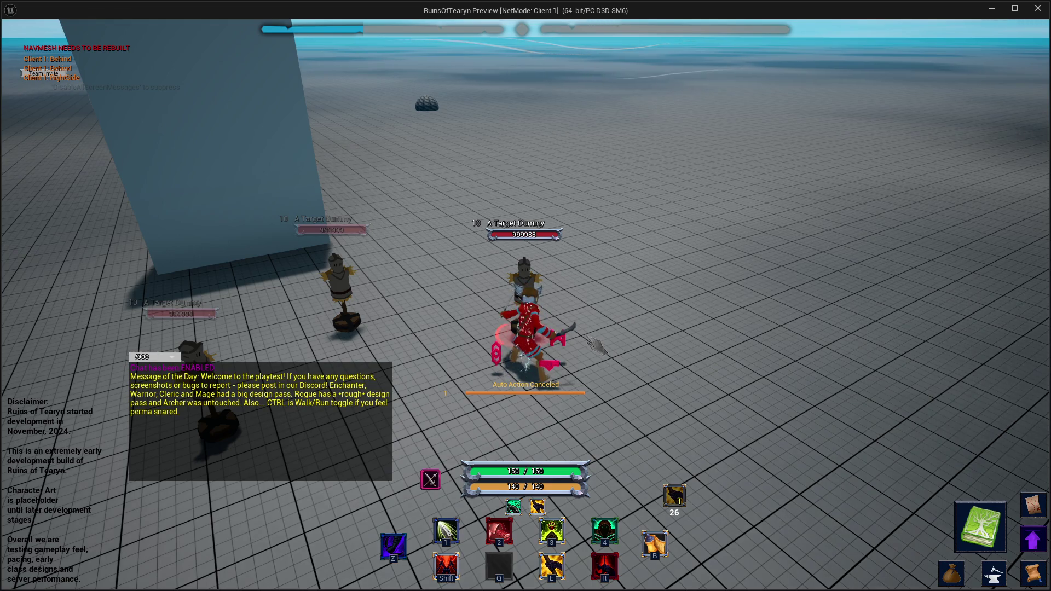
key(a)
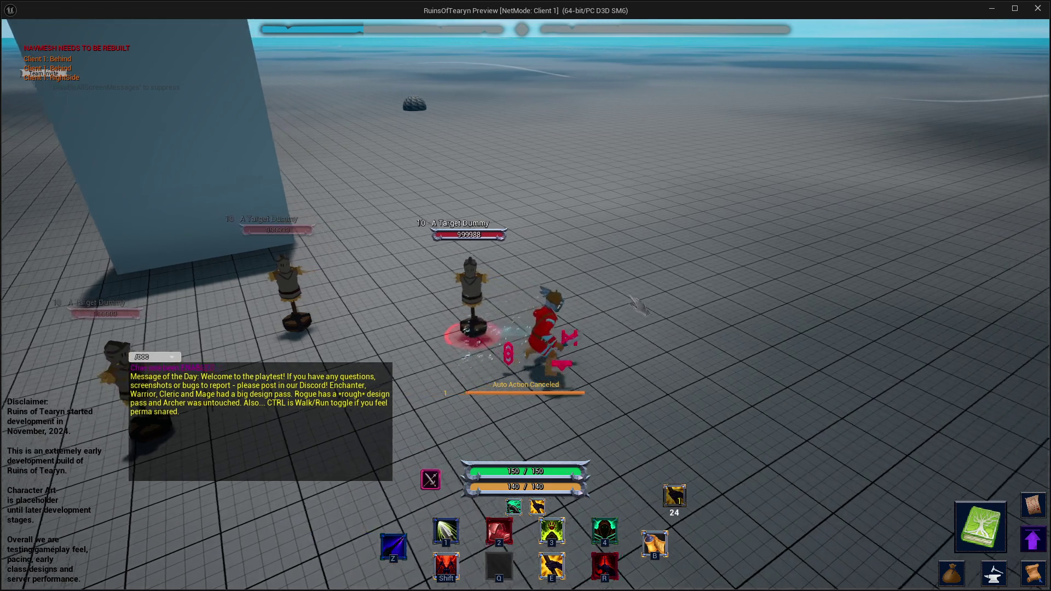
key(a)
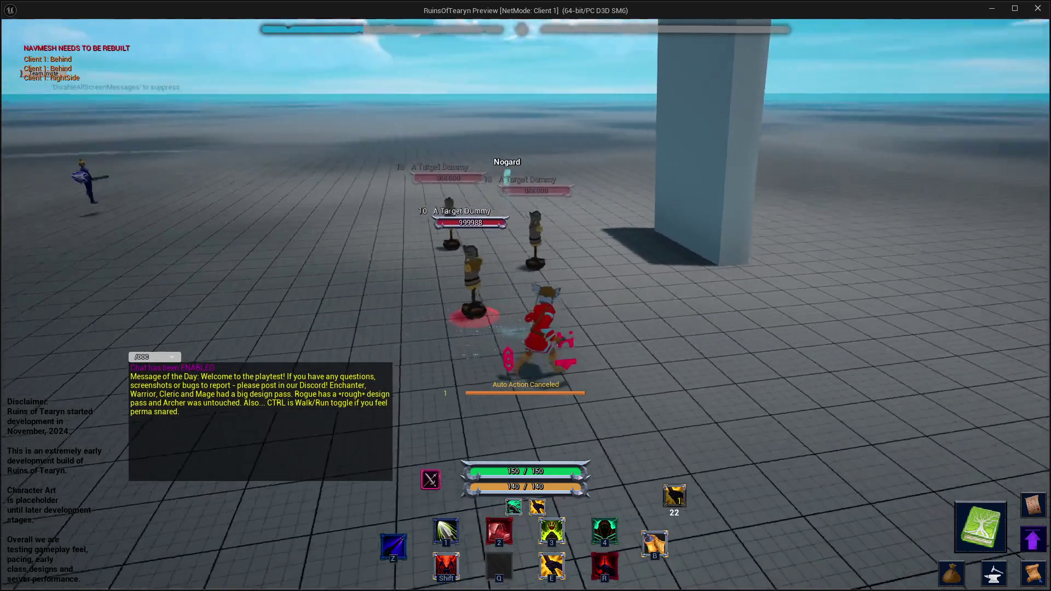
key(a)
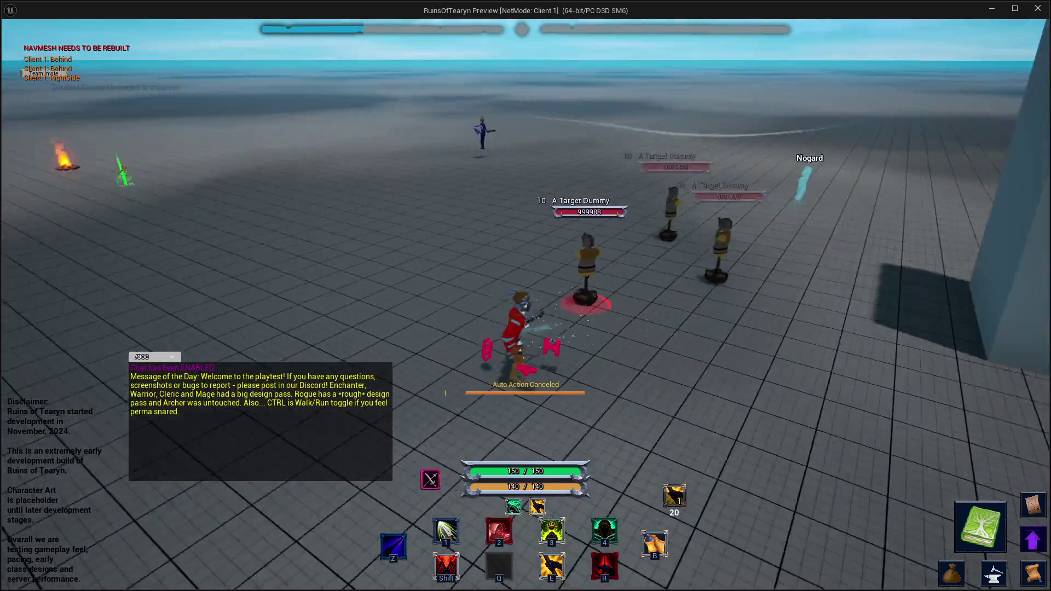
key(d)
key(a)
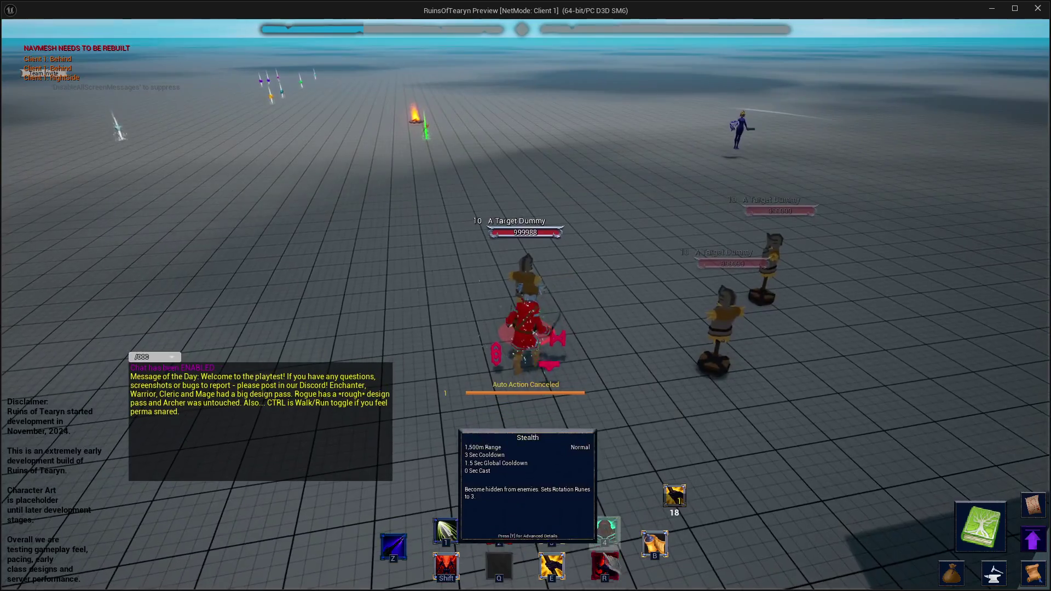
key(d)
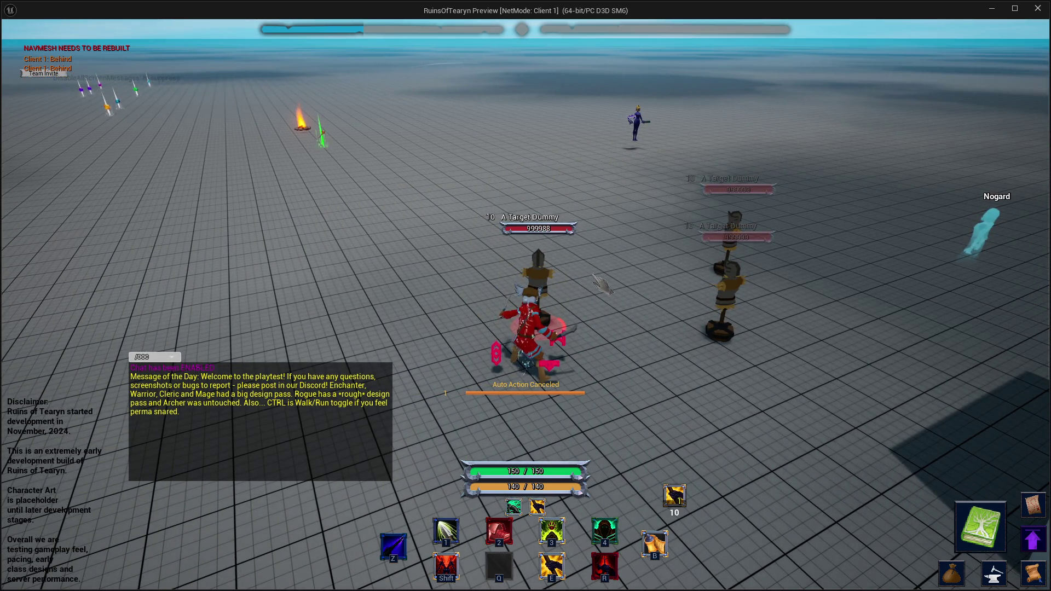
key(a)
drag(490, 264, 711, 265)
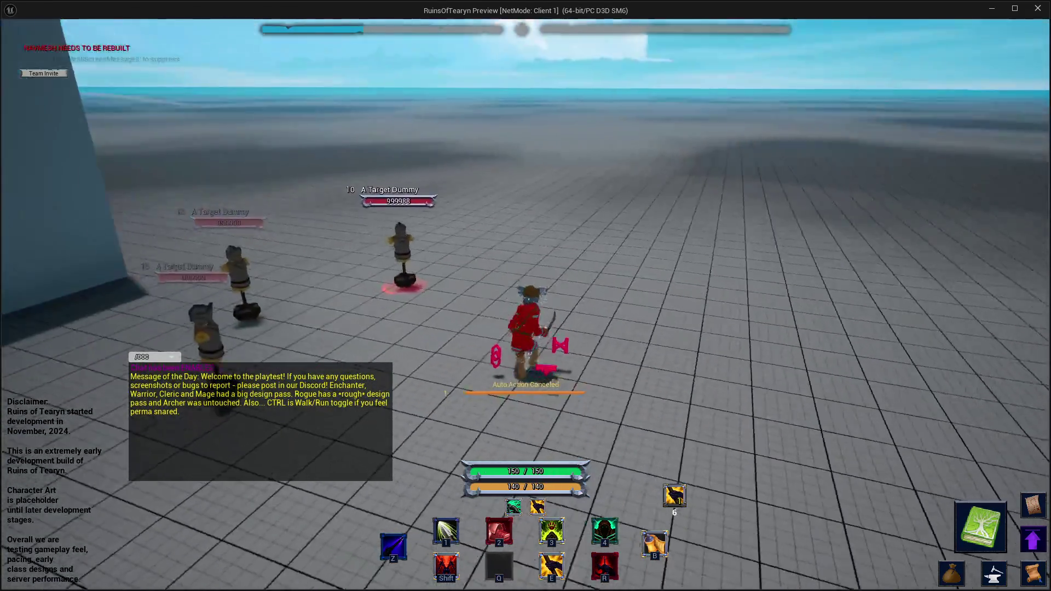
key(a)
mouse_move(405, 276)
mouse_down()
mouse_move(482, 276)
mouse_move(405, 276)
mouse_up()
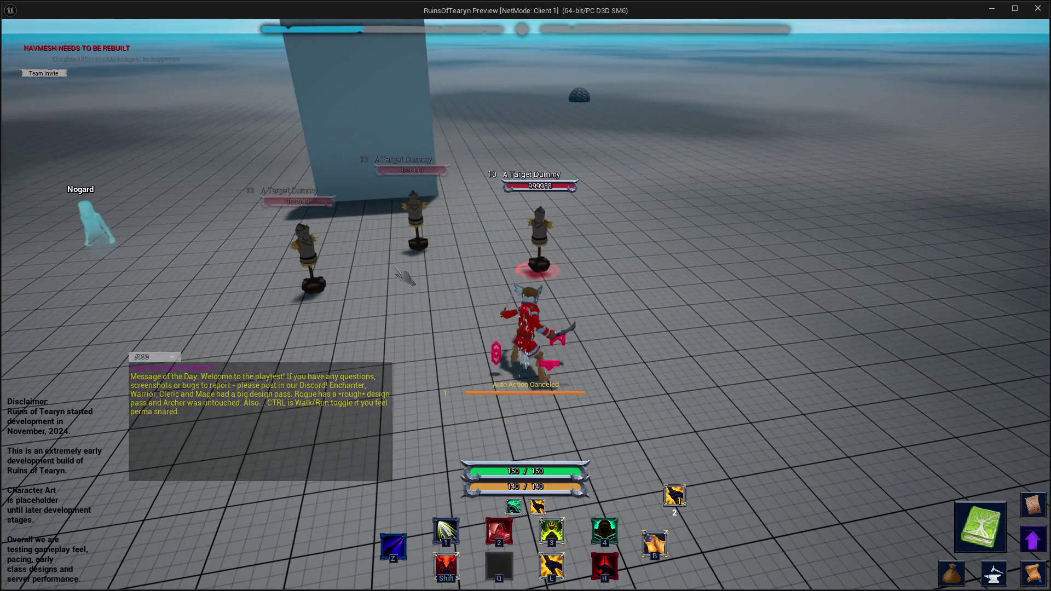
key(a)
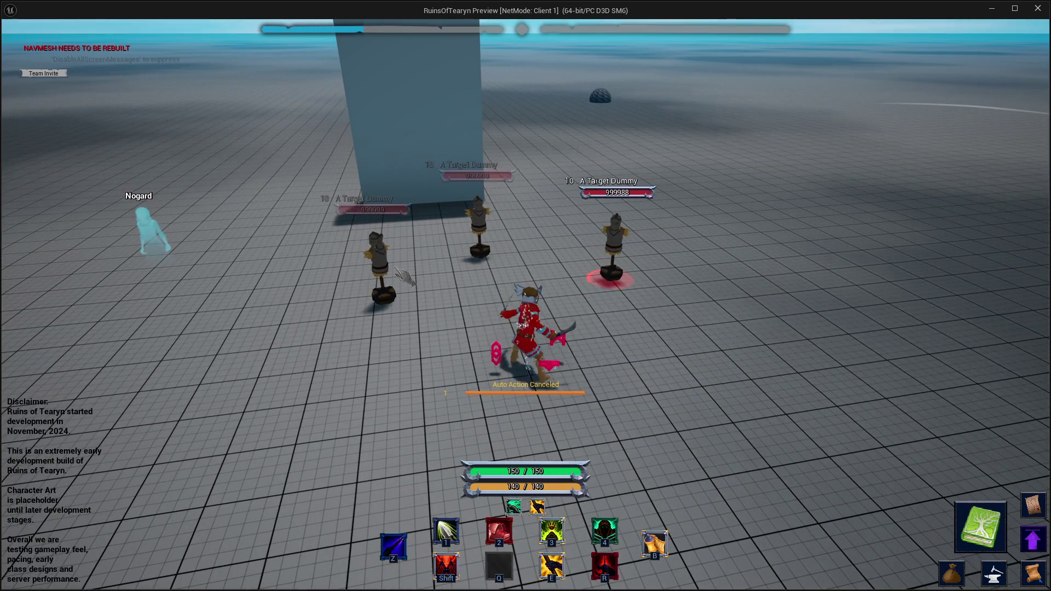
mouse_move(405, 278)
mouse_down()
mouse_move(351, 278)
mouse_move(415, 278)
mouse_up()
mouse_move(509, 248)
mouse_down()
mouse_move(449, 247)
mouse_move(509, 248)
mouse_up()
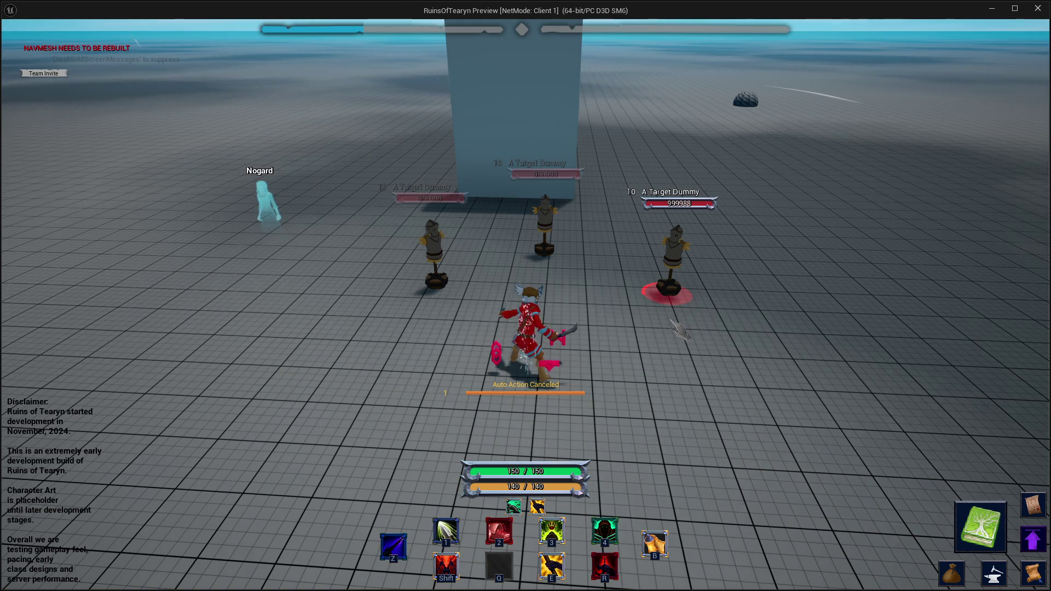
Close the game preview and return to the Rogue note in Obsidian.
click(1038, 9)
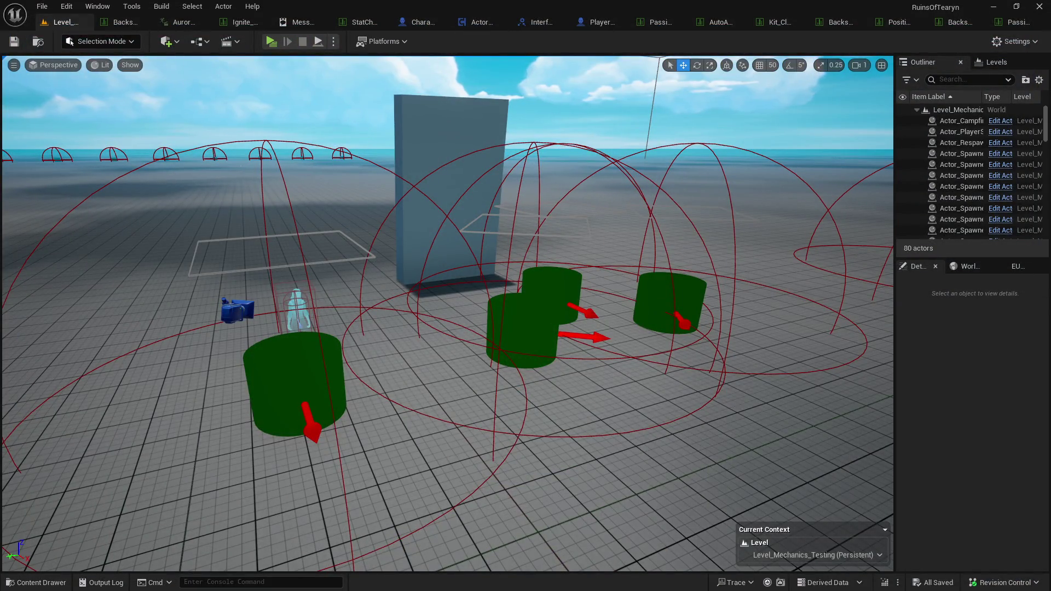
key(alt+Tab)
scroll(441, 352, down, 1)
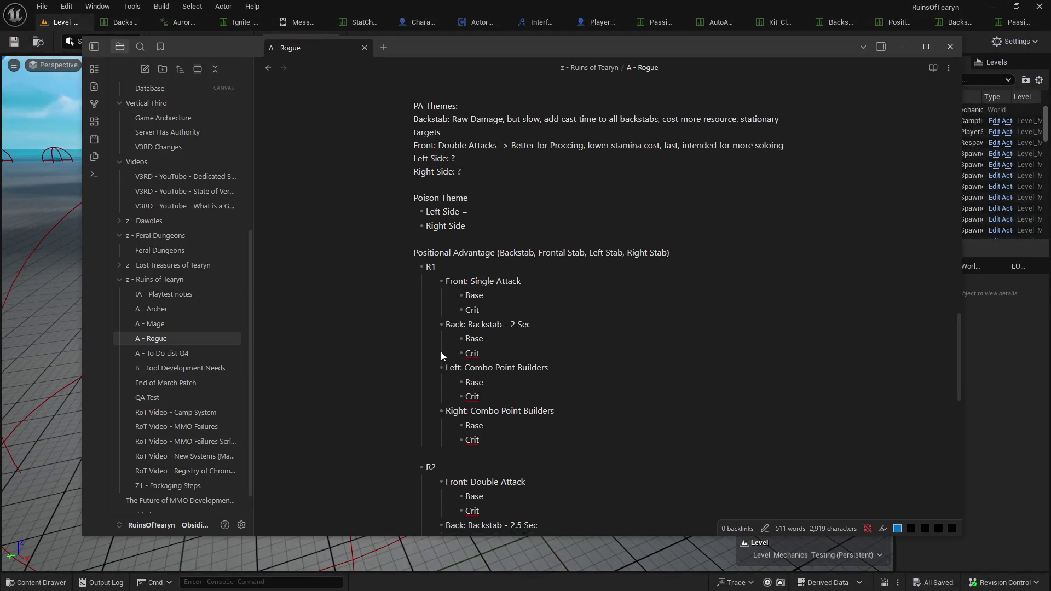
click(520, 382)
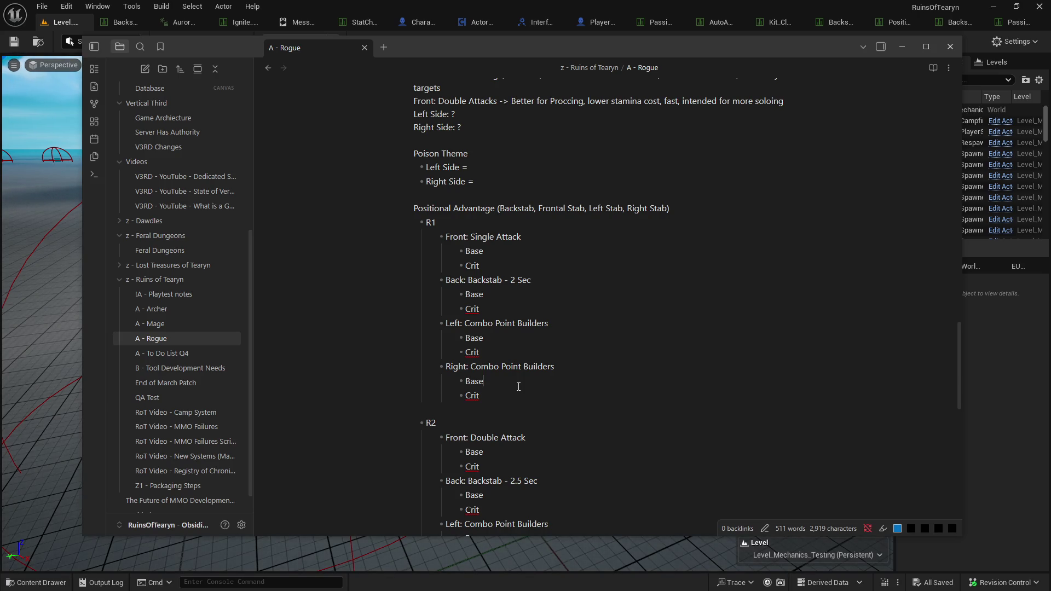
scroll(512, 372, down, 2)
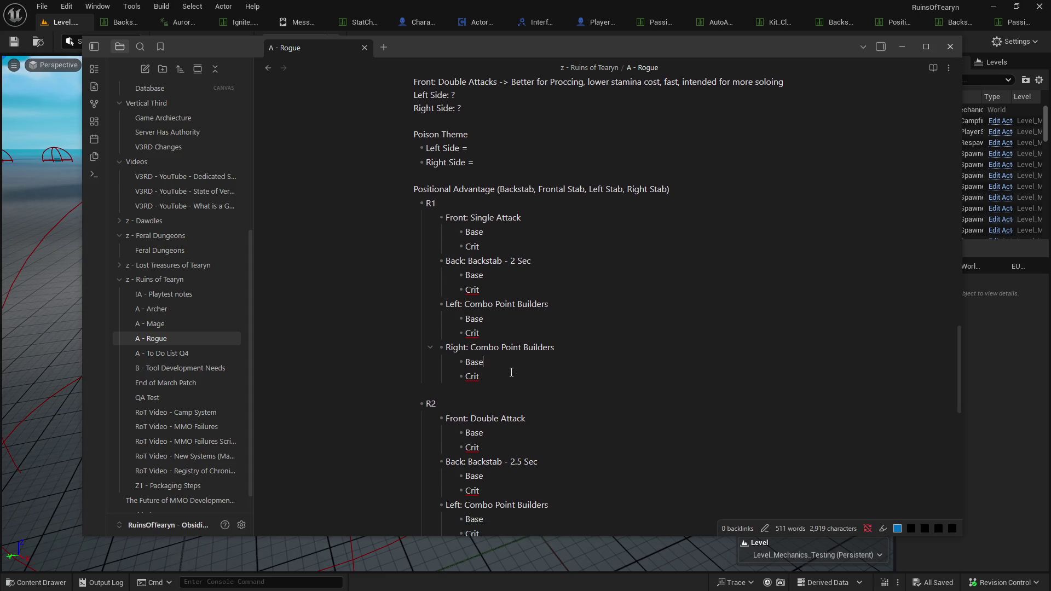
scroll(511, 372, down, 1)
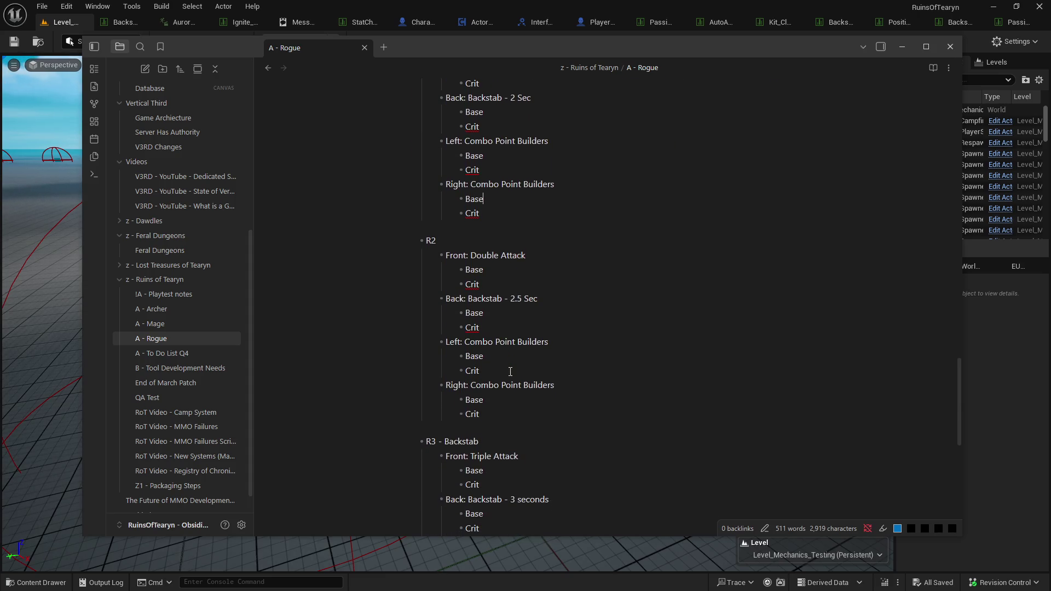
scroll(517, 349, up, 1)
scroll(518, 350, up, 1)
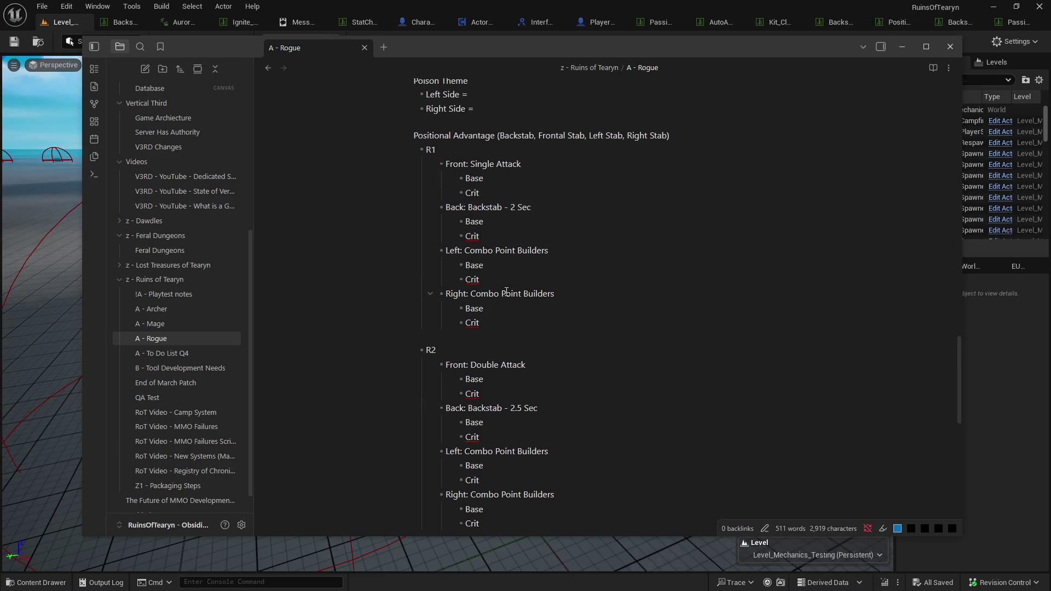
click(502, 293)
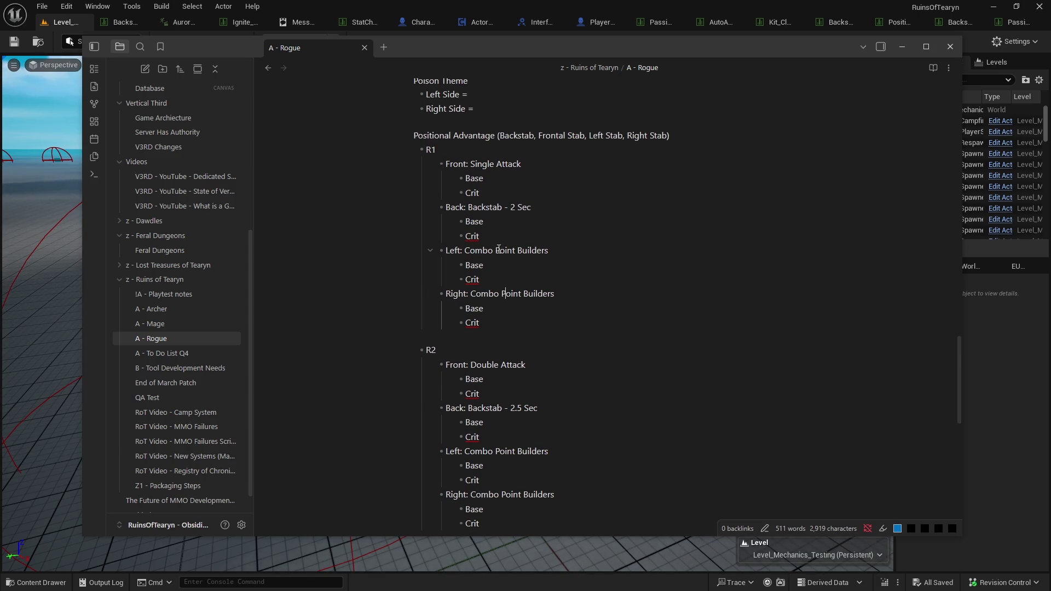
scroll(546, 333, down, 3)
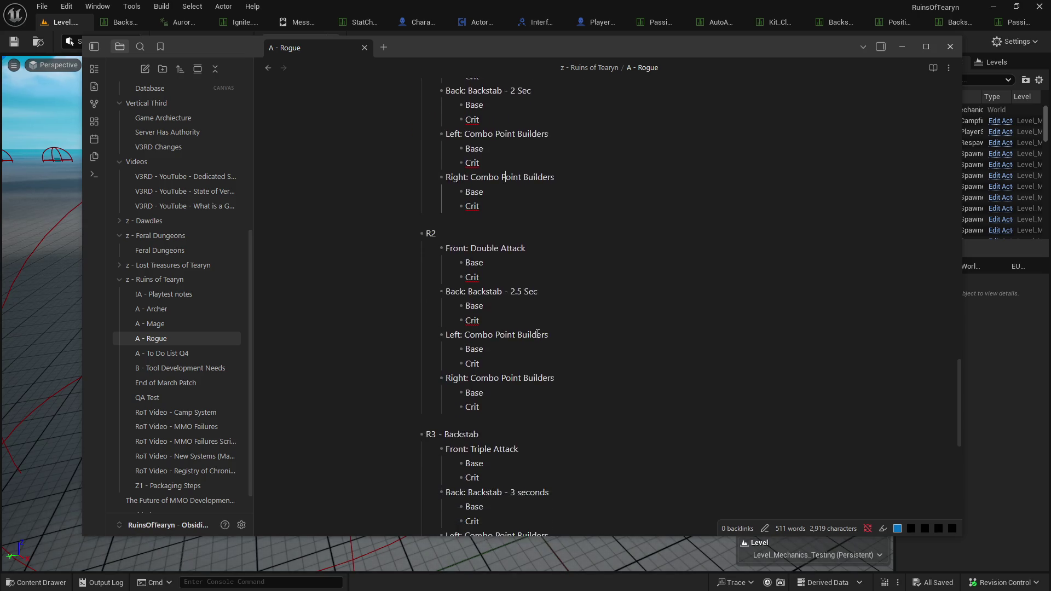
Change R2's left and right attacks from Point Builders to Spenders.
drag(495, 323, 562, 320)
text(Spend)
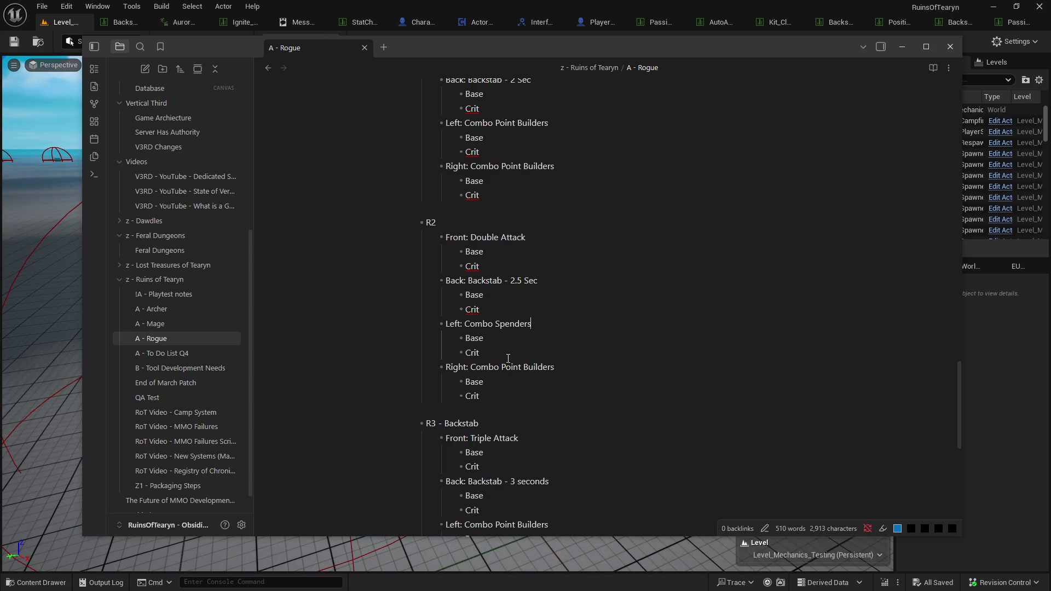
drag(501, 366, 568, 364)
key(BackSpace)
text(Sp)
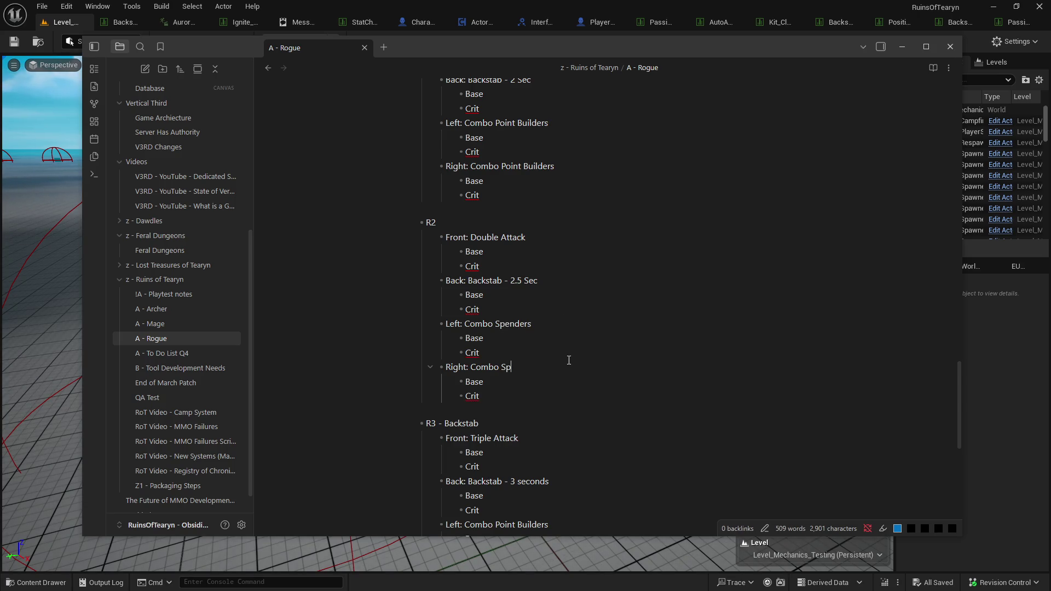
text(enders)
Replace Builders with Spenders on R3's left and right attacks.
scroll(567, 364, down, 3)
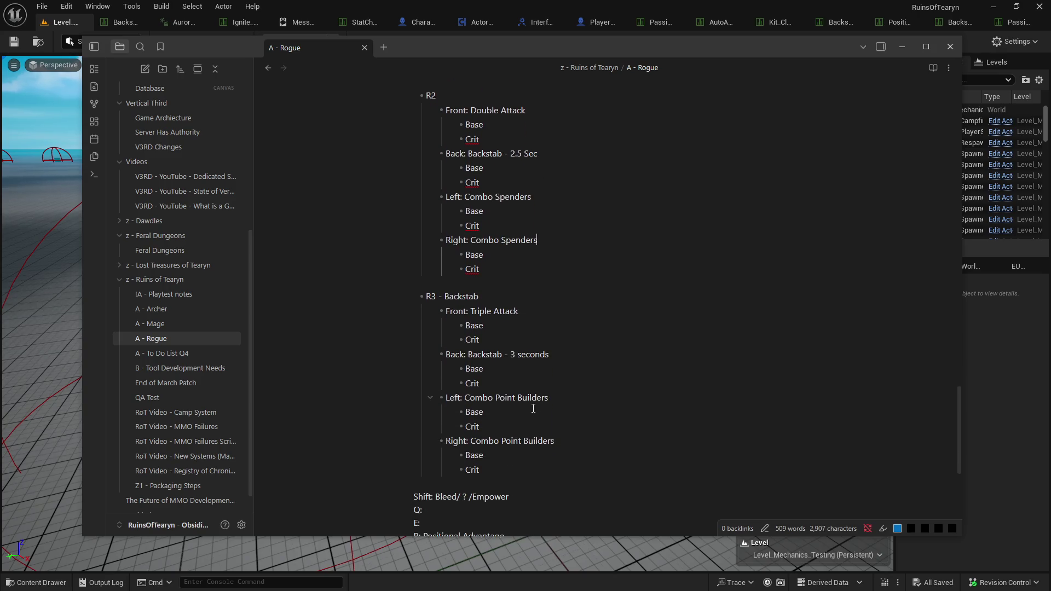
drag(496, 397, 568, 390)
click(568, 391)
key(ctrl+shift+Left)
key(BackSpace)
text(Spenders)
drag(524, 442, 562, 433)
text(Spe)
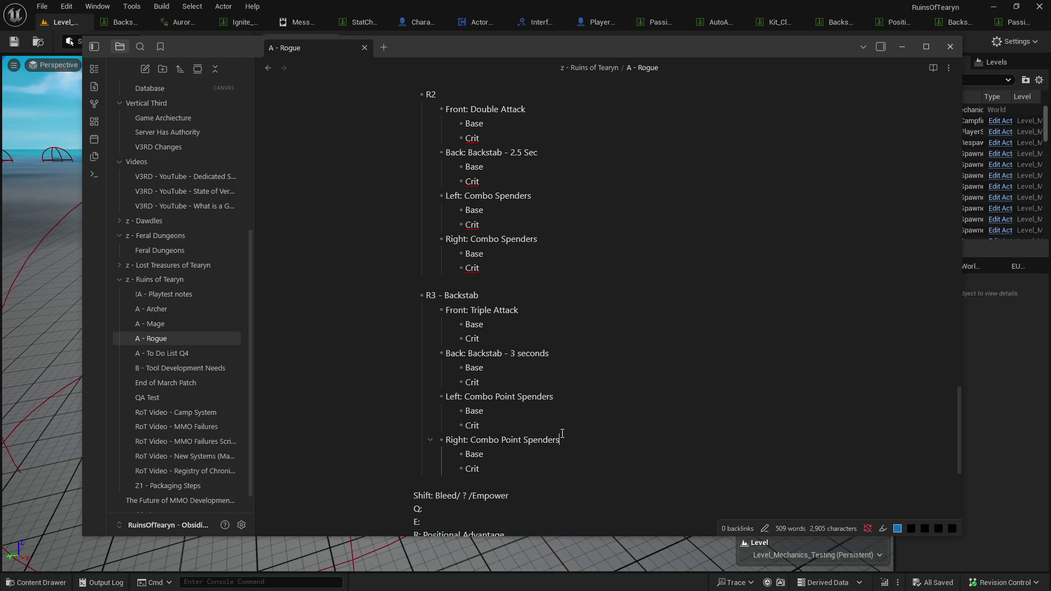
scroll(563, 430, up, 1)
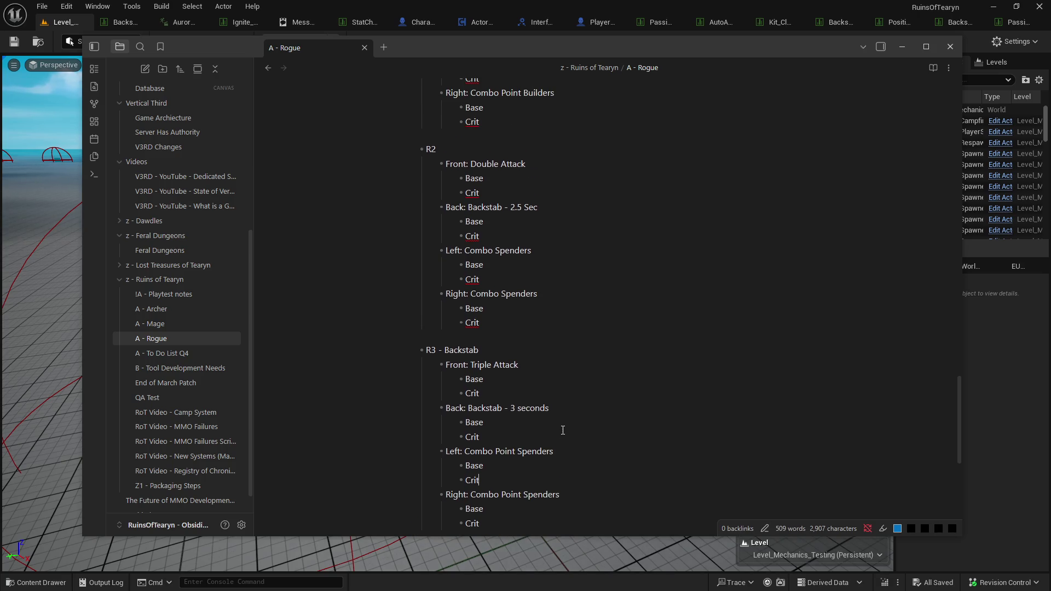
scroll(563, 430, down, 1)
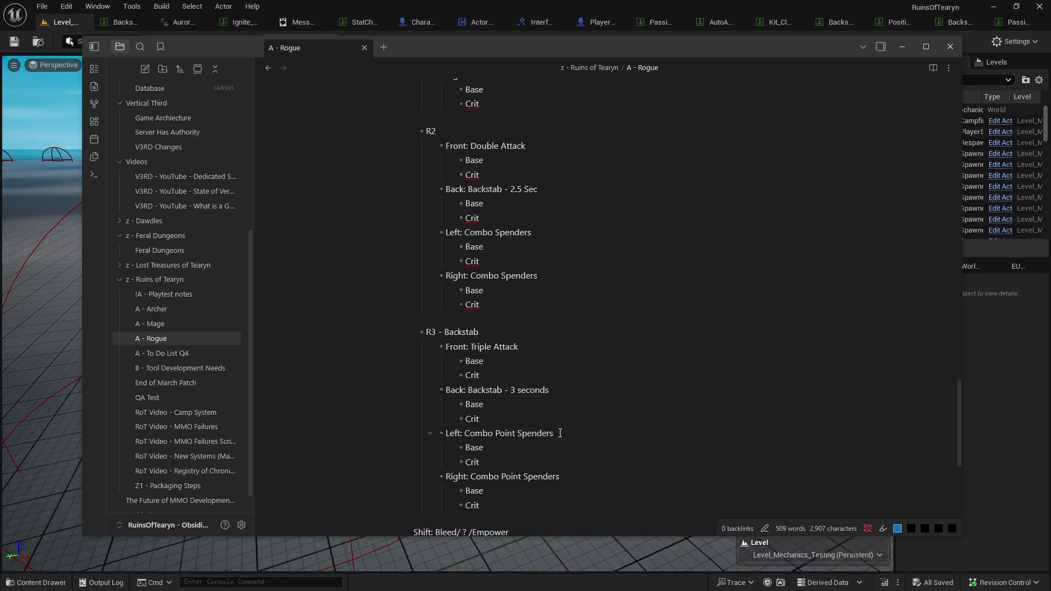
scroll(558, 430, up, 5)
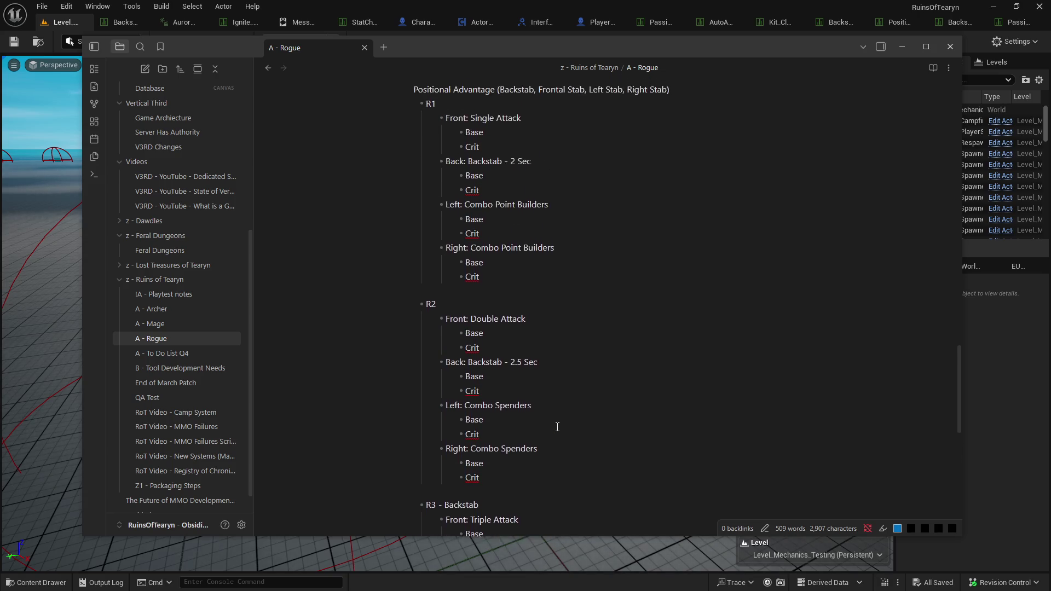
scroll(556, 427, down, 2)
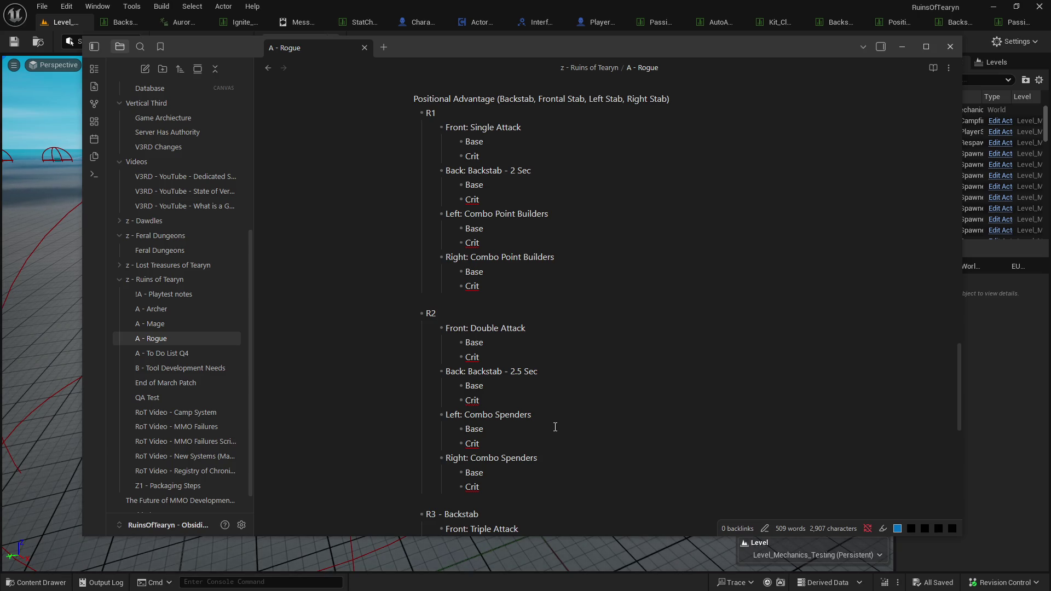
scroll(598, 391, up, 4)
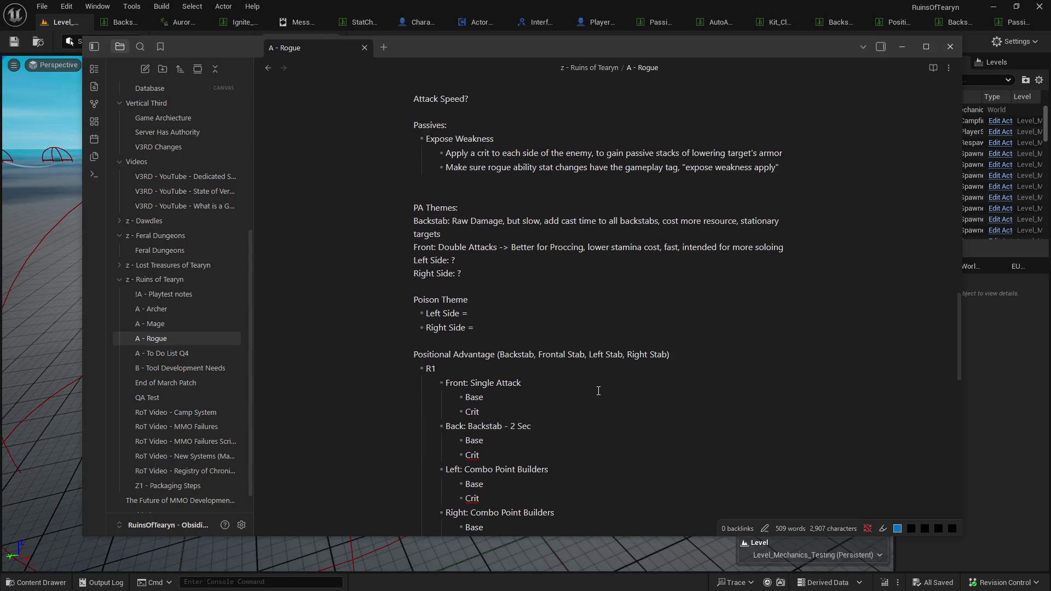
scroll(598, 391, down, 4)
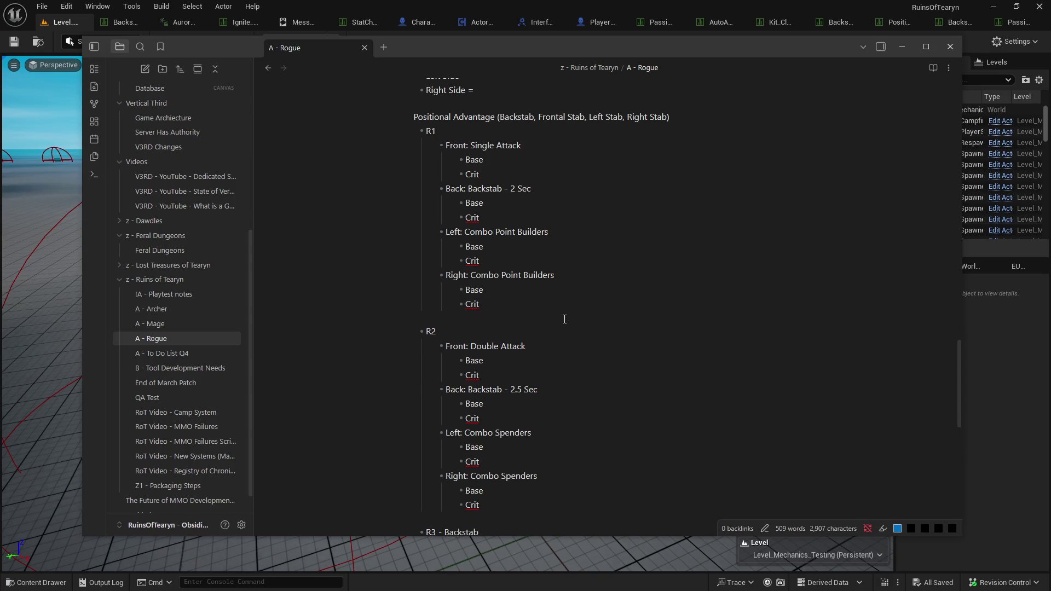
scroll(566, 321, down, 1)
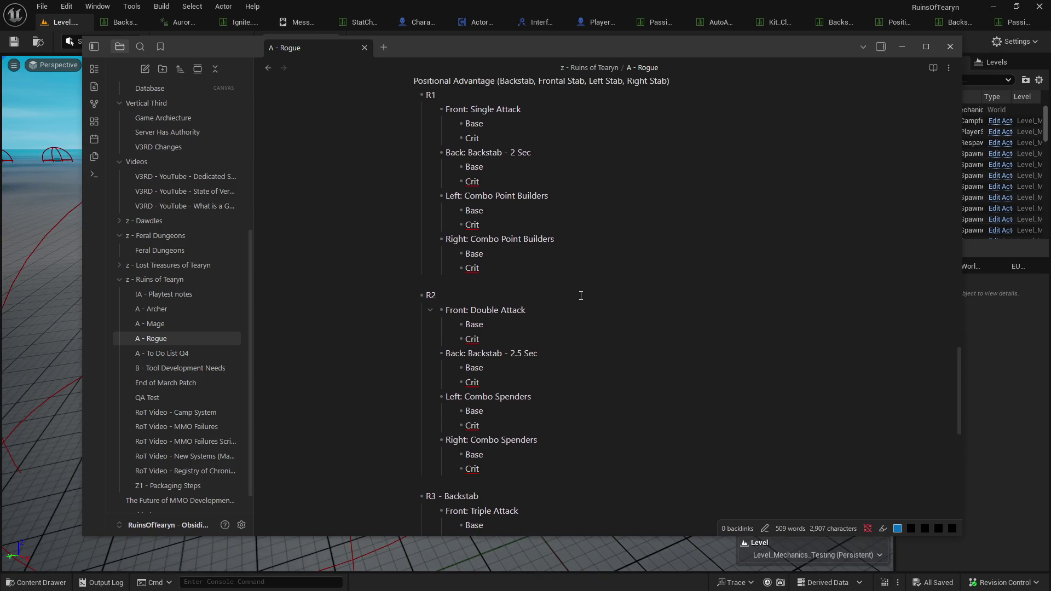
scroll(580, 296, up, 1)
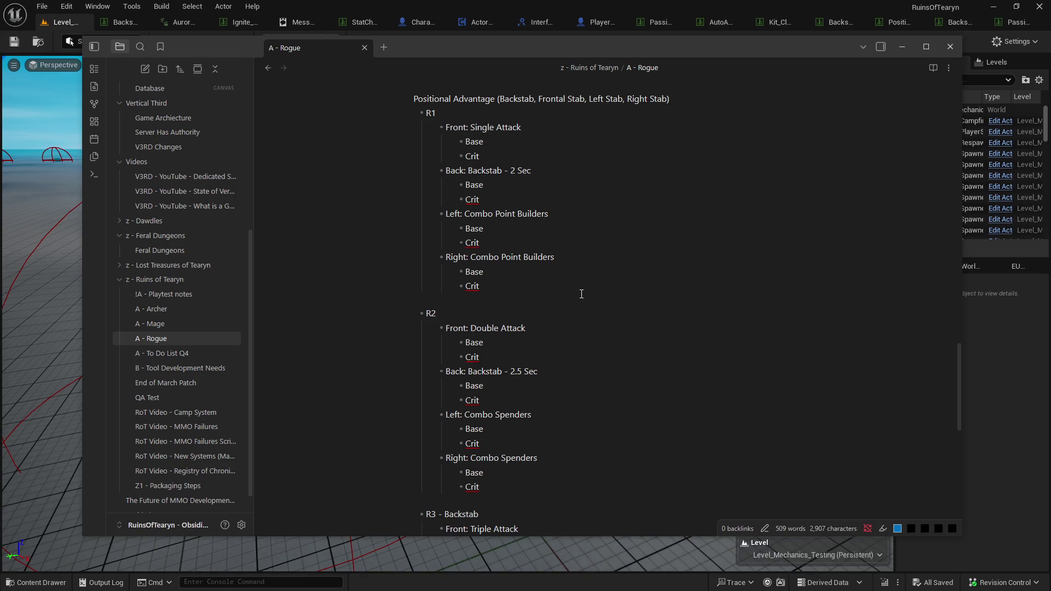
scroll(527, 220, up, 2)
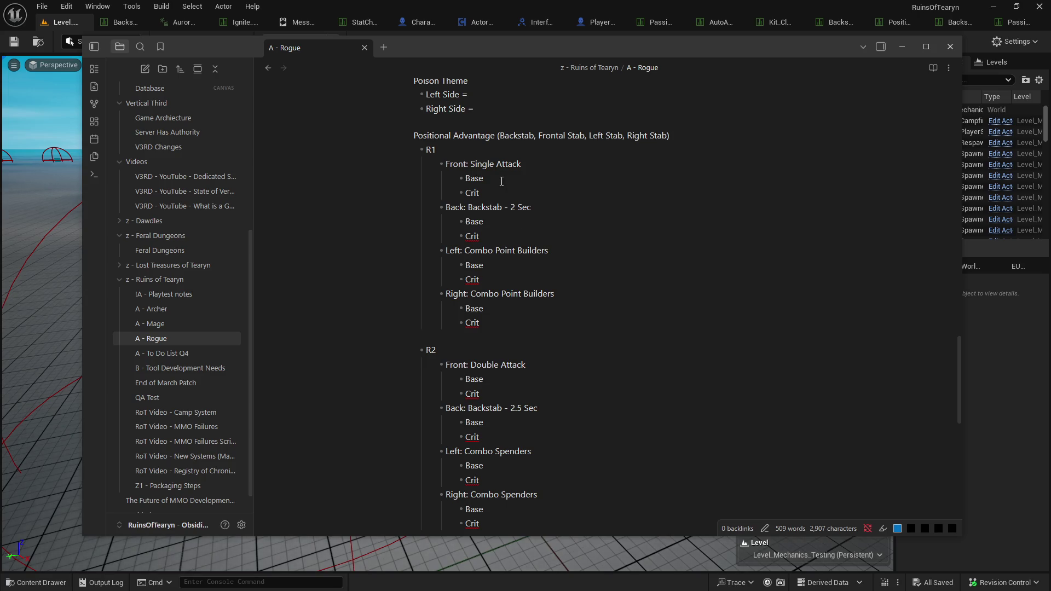
scroll(537, 277, up, 4)
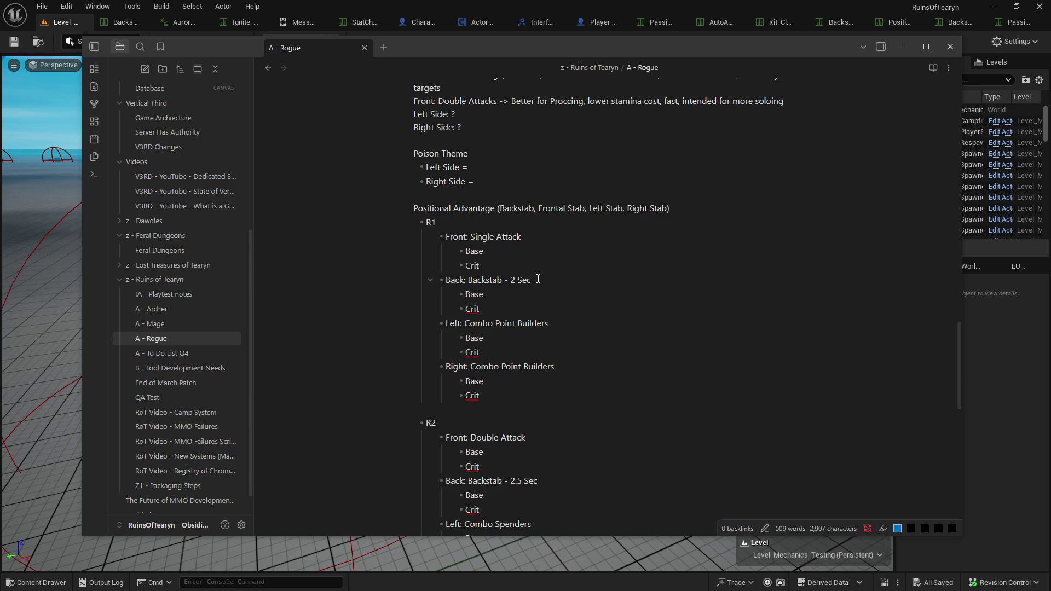
scroll(526, 257, up, 5)
scroll(501, 215, up, 6)
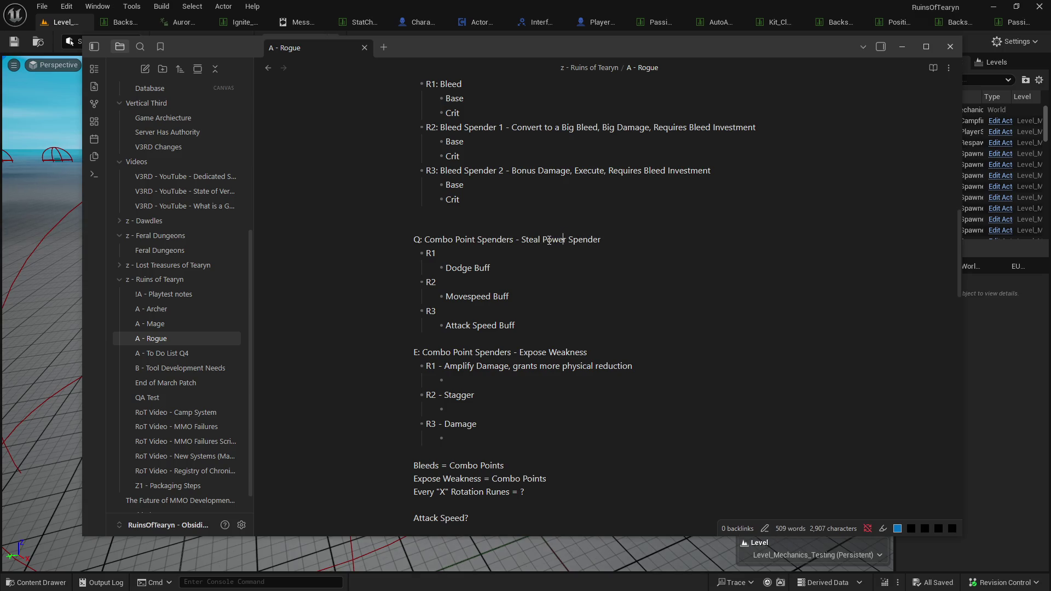
scroll(549, 240, up, 1)
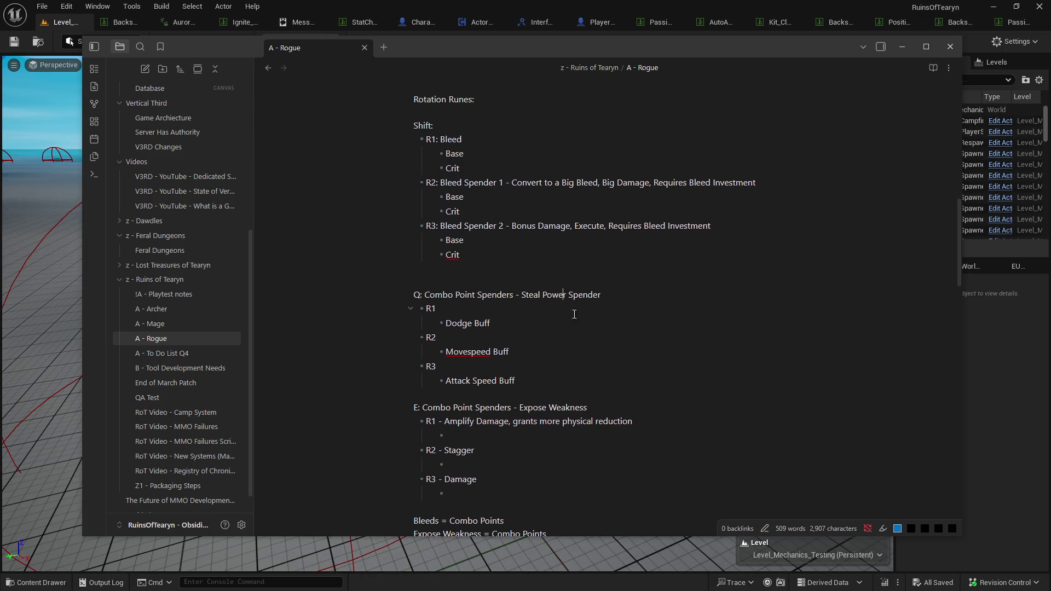
click(531, 323)
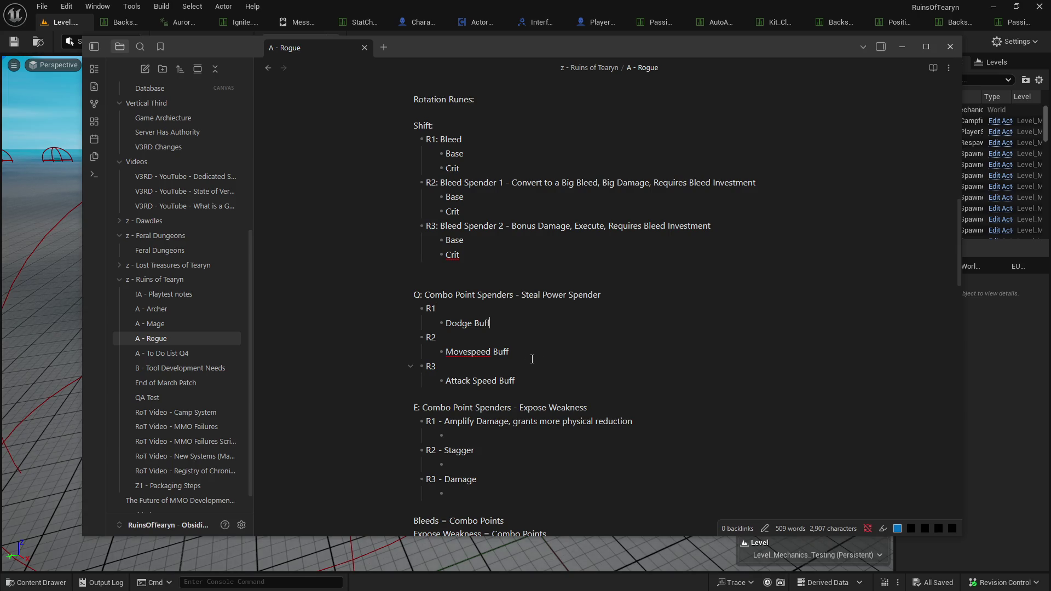
scroll(534, 353, down, 1)
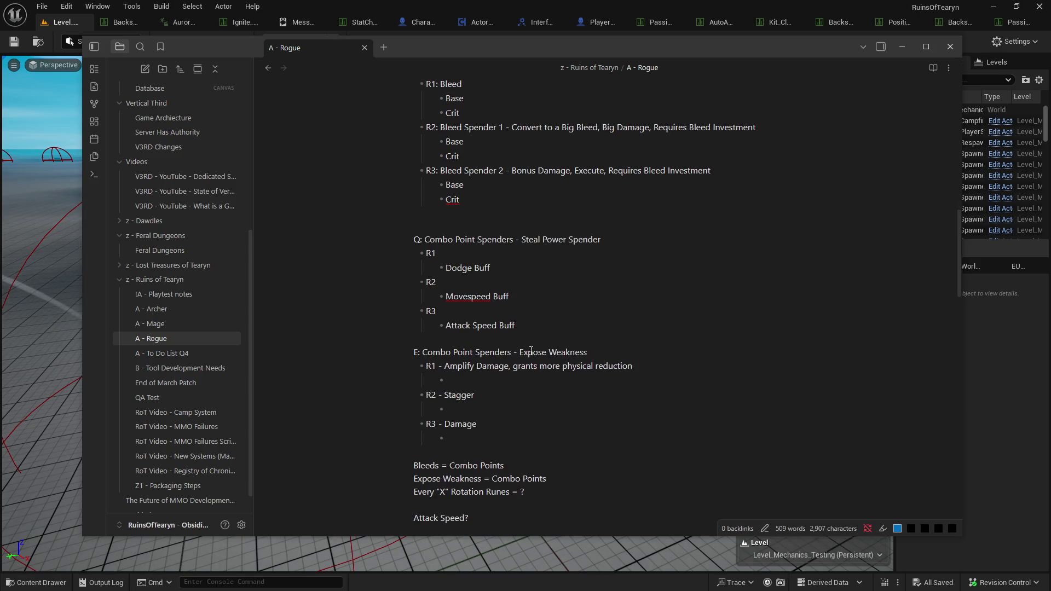
click(486, 313)
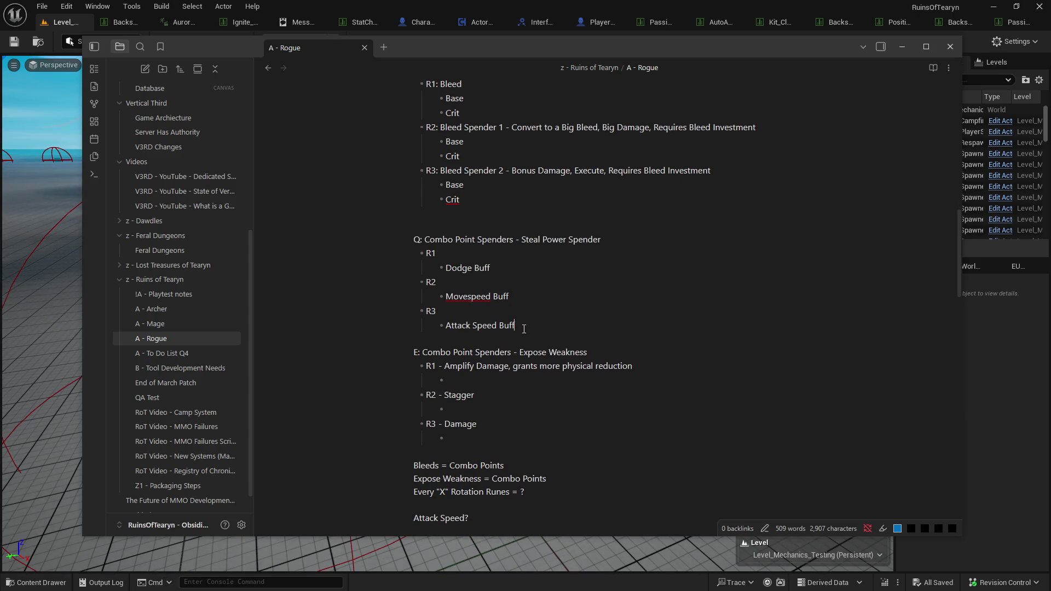
scroll(469, 335, down, 1)
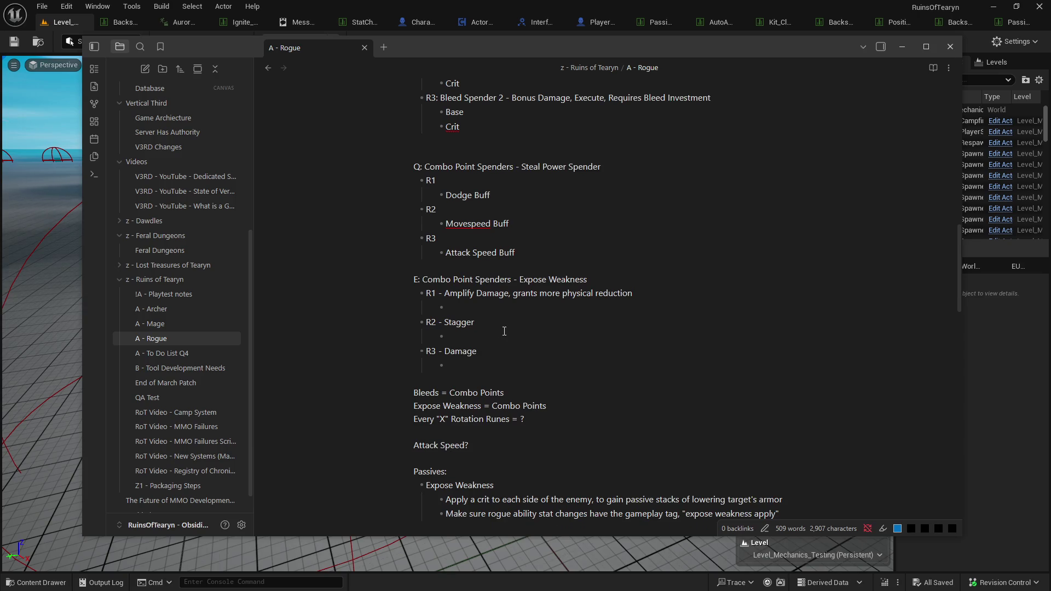
scroll(510, 297, down, 1)
scroll(529, 207, up, 1)
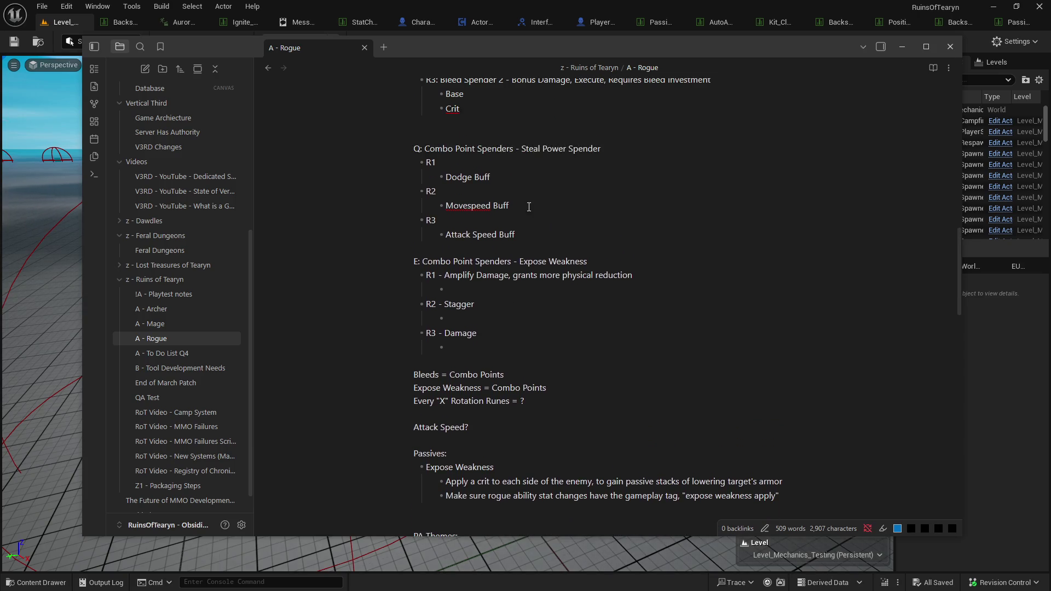
click(531, 205)
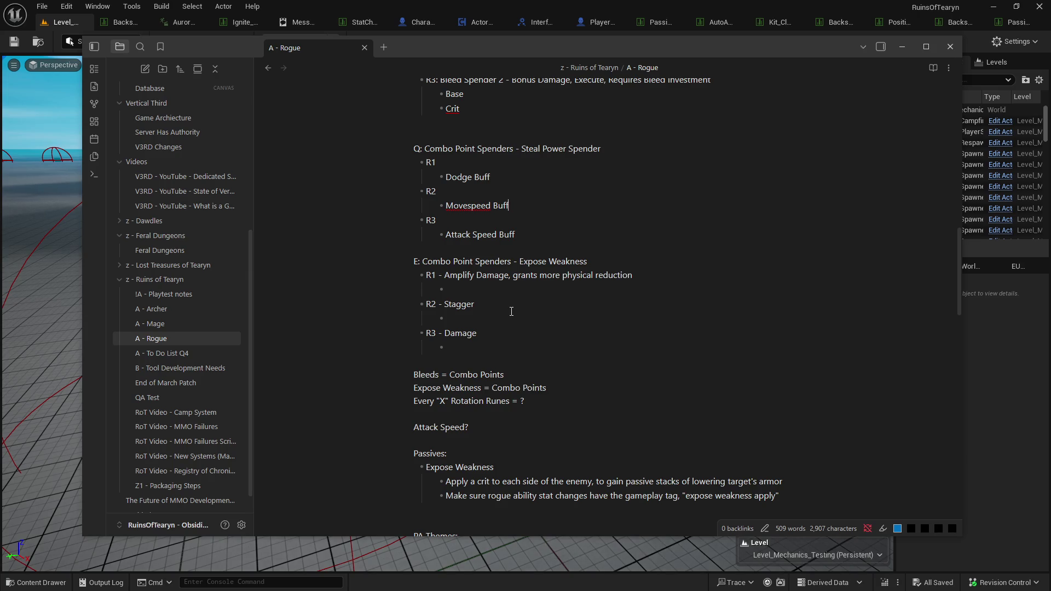
click(513, 275)
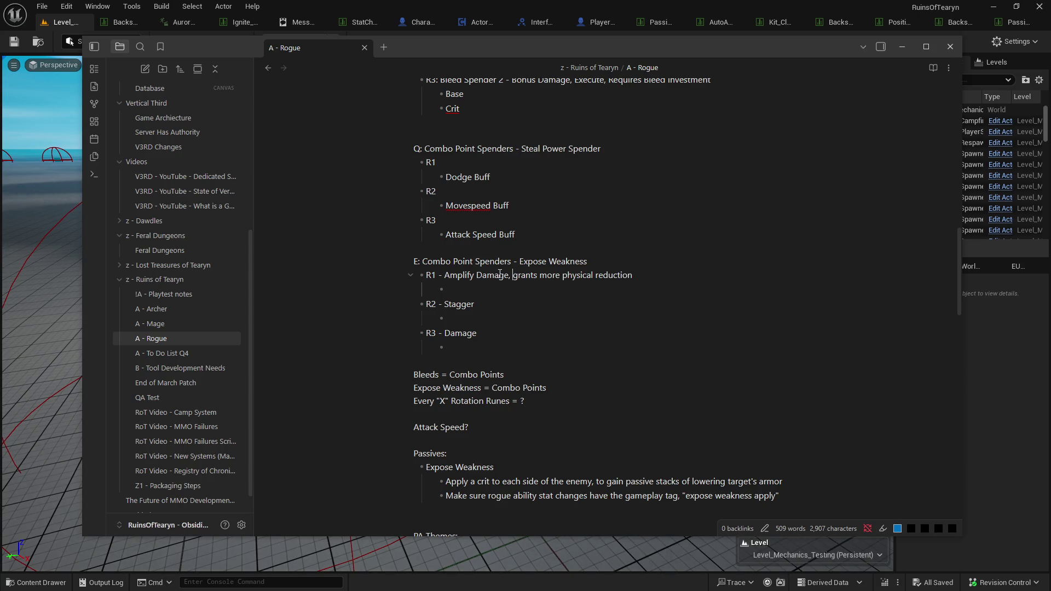
drag(449, 276, 602, 289)
click(576, 275)
click(556, 306)
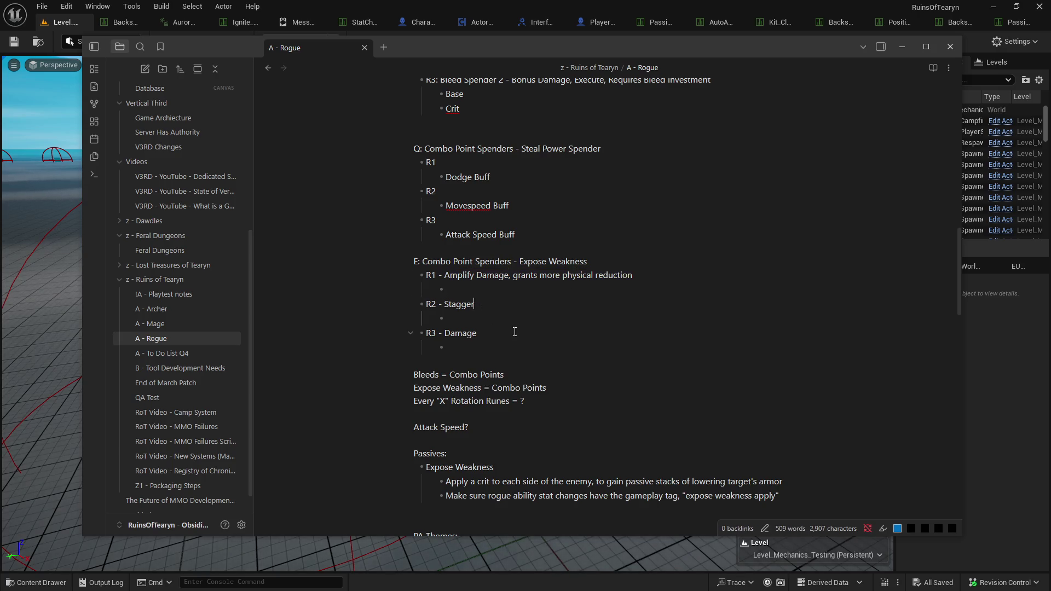
click(500, 342)
scroll(499, 339, up, 3)
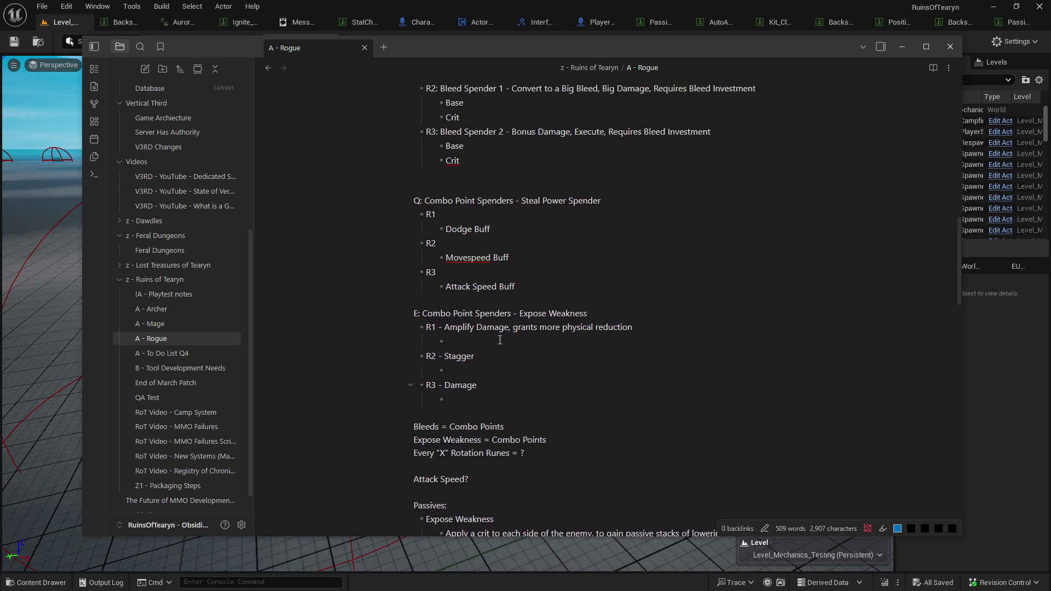
scroll(496, 334, down, 4)
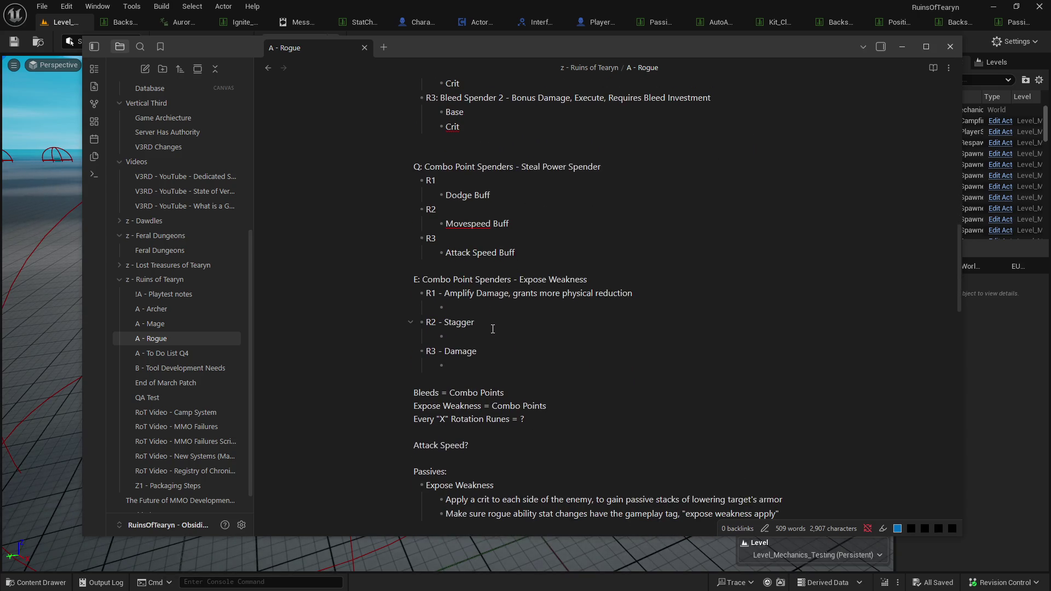
scroll(493, 329, down, 1)
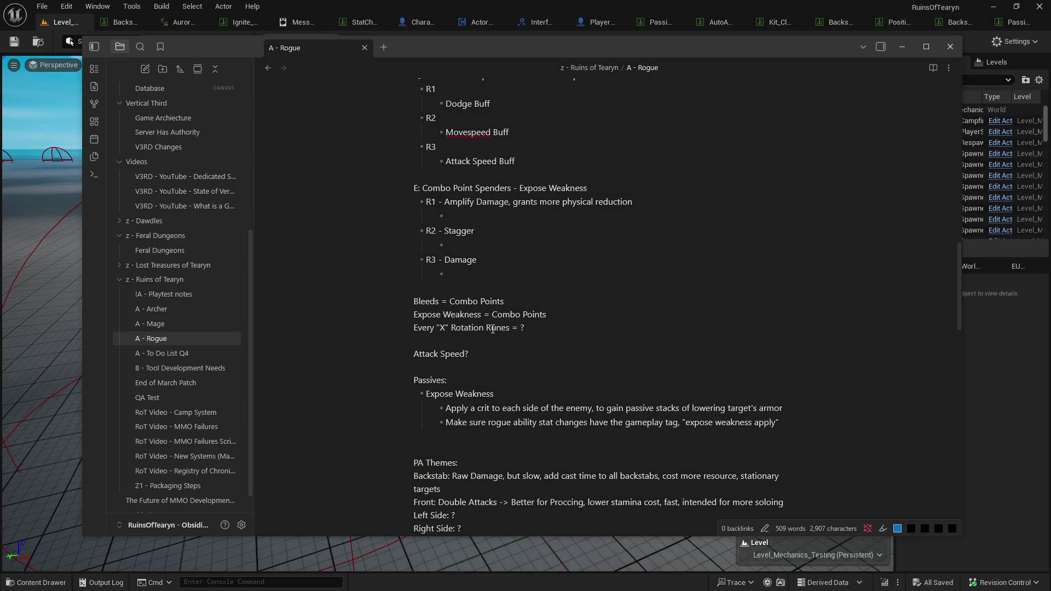
scroll(492, 329, down, 1)
scroll(492, 327, up, 3)
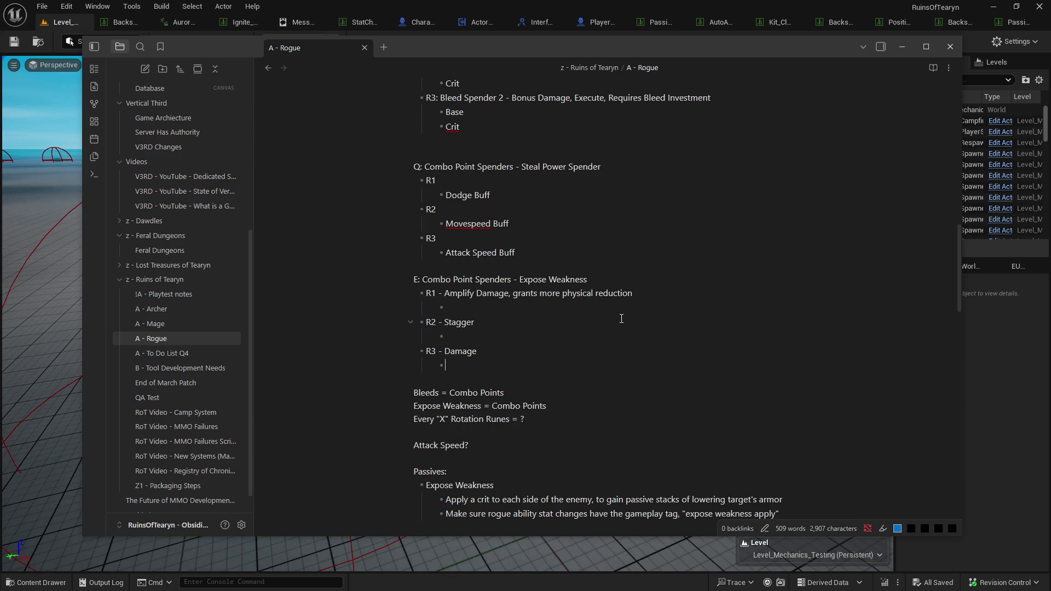
scroll(621, 319, down, 5)
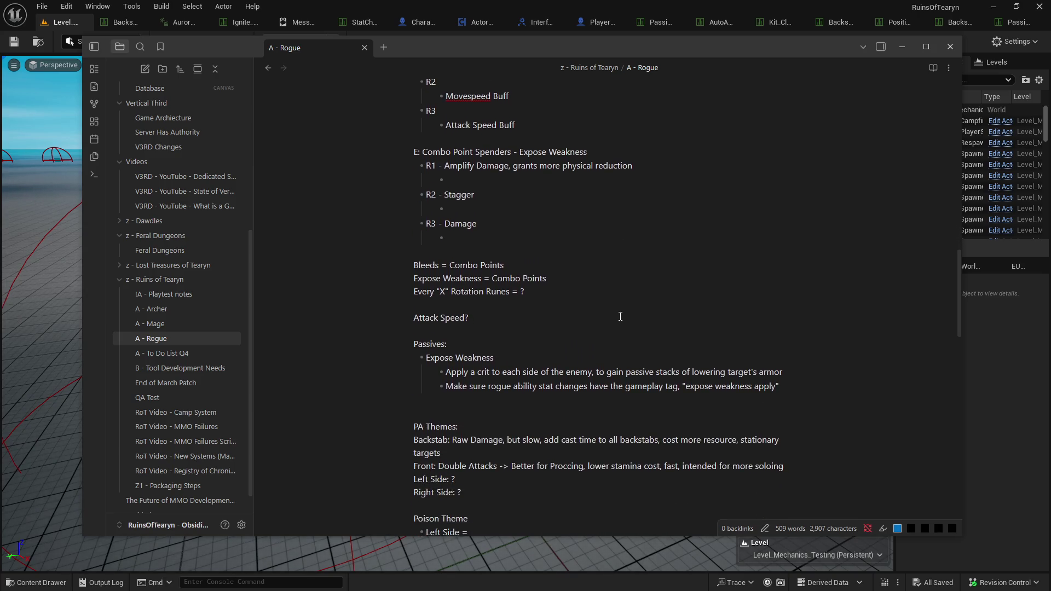
scroll(562, 325, down, 4)
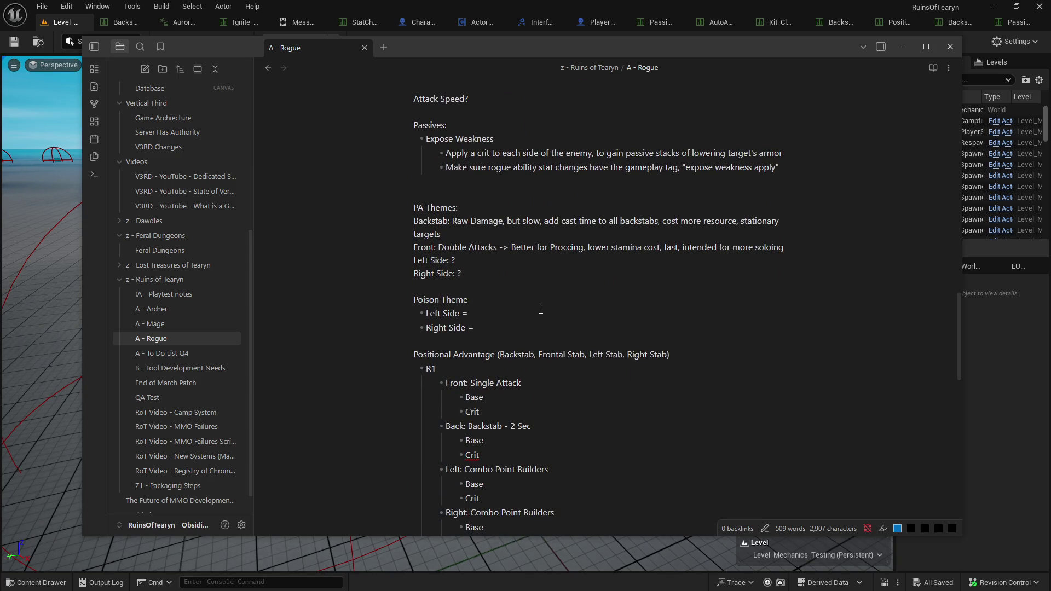
scroll(540, 310, down, 6)
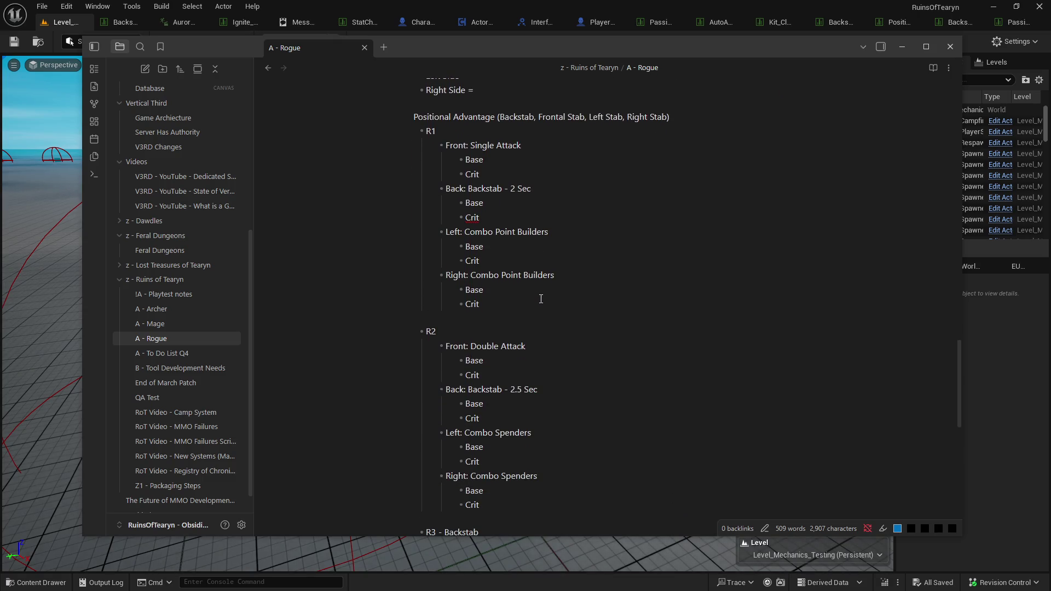
scroll(541, 299, down, 1)
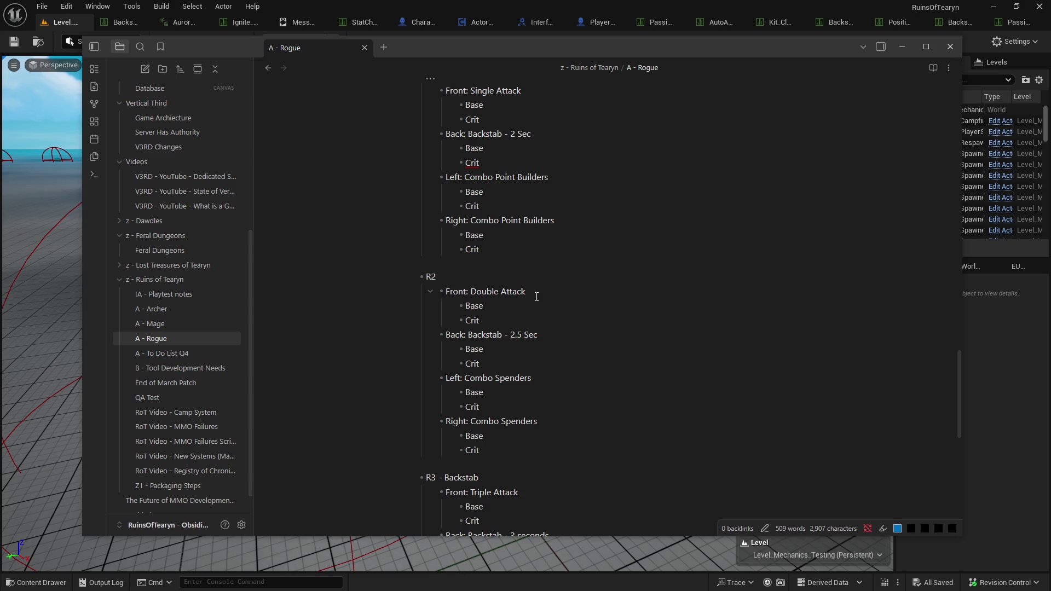
scroll(537, 296, up, 10)
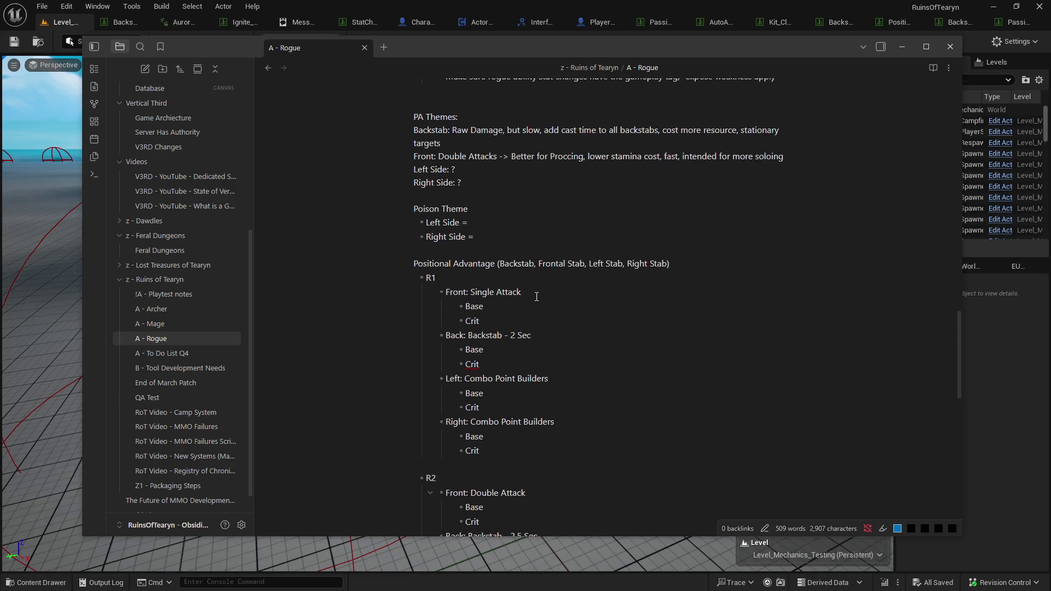
scroll(536, 297, down, 12)
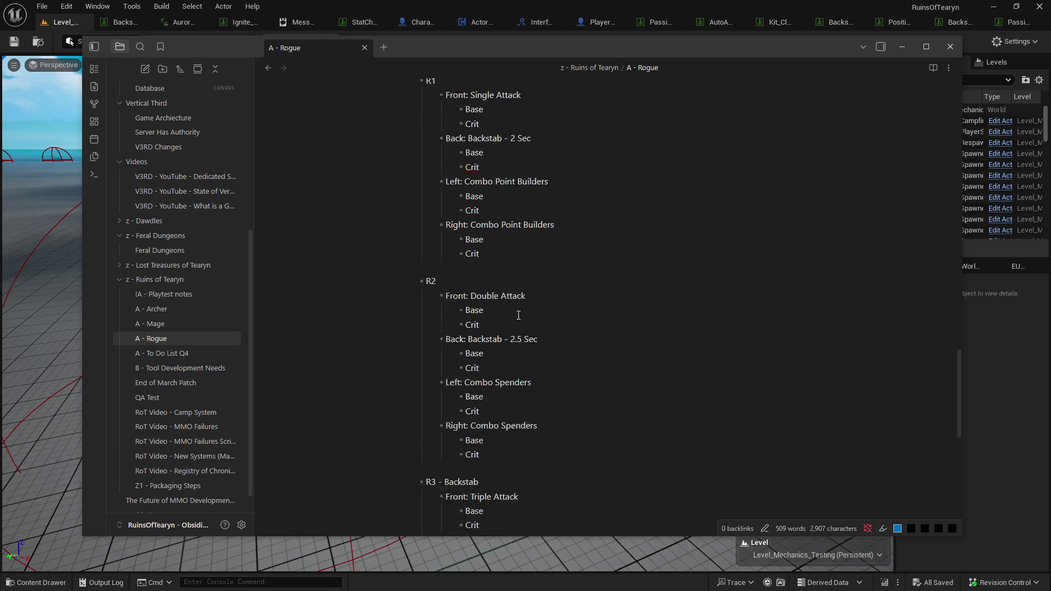
scroll(503, 318, up, 12)
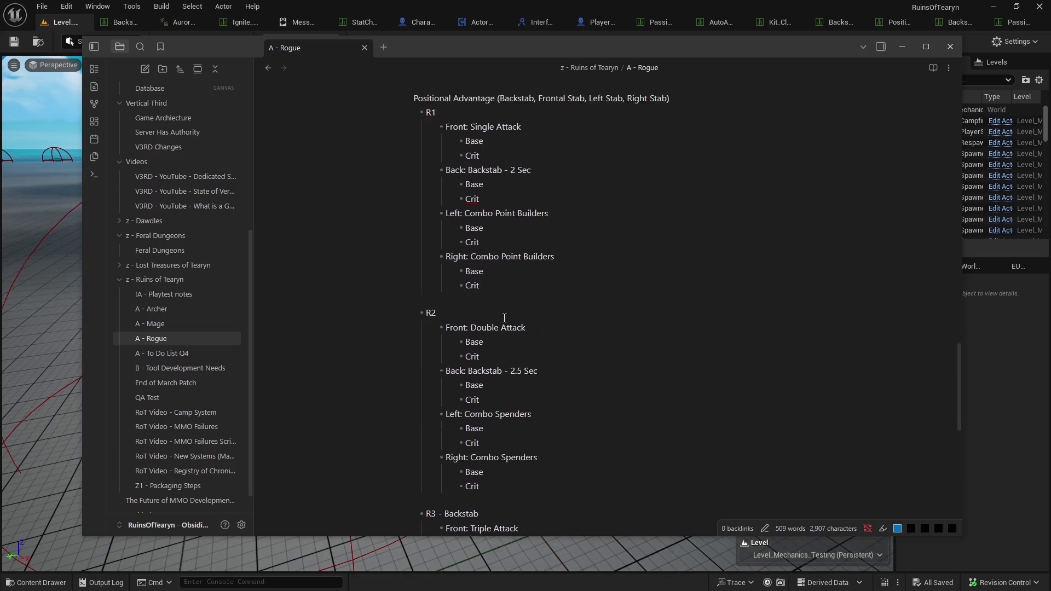
scroll(504, 318, up, 9)
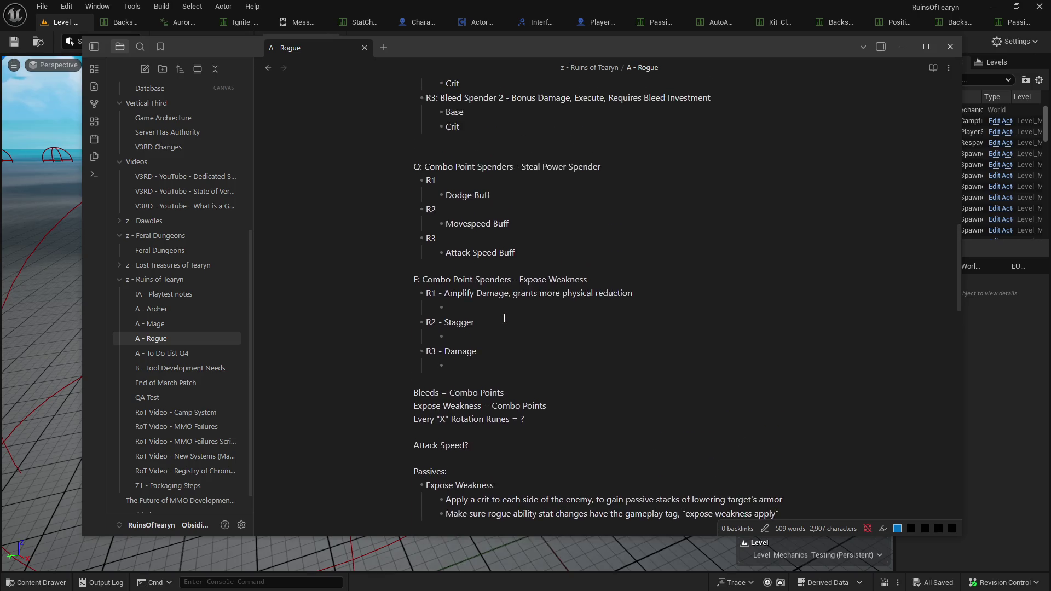
scroll(504, 318, up, 3)
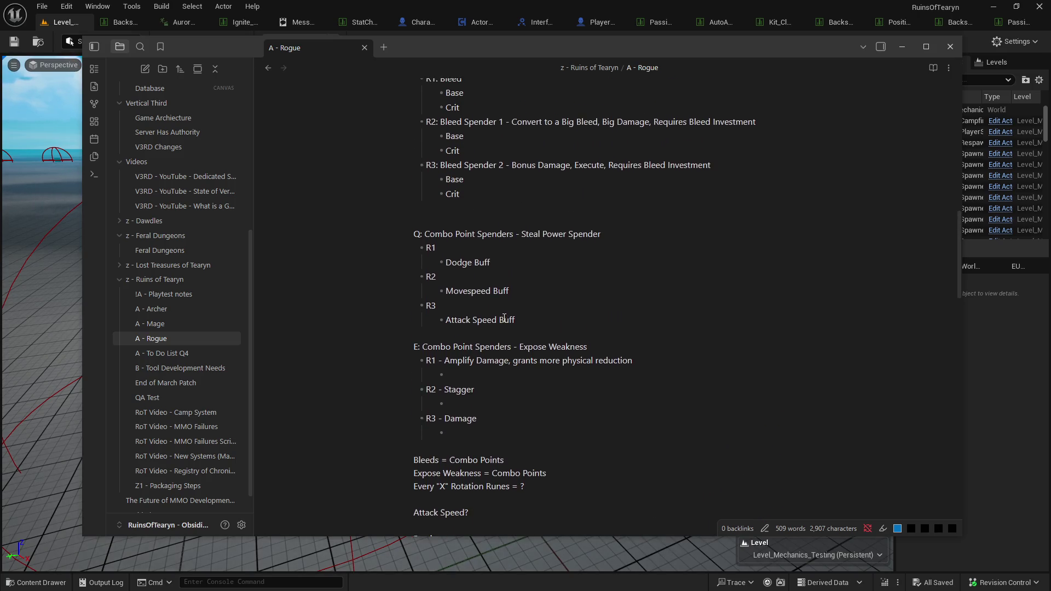
scroll(505, 318, up, 1)
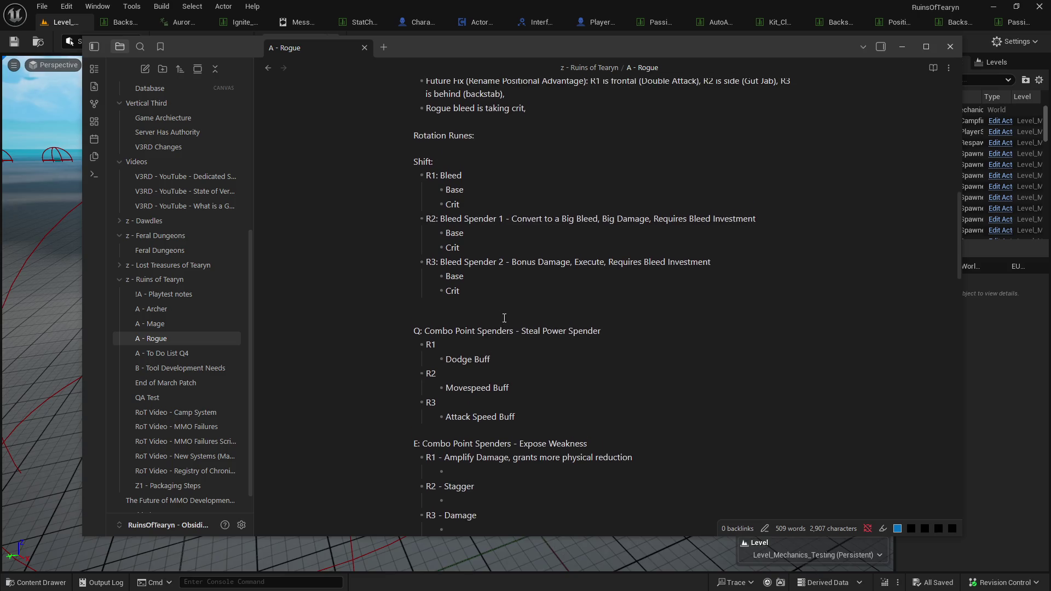
Remove 'Damage' from the Expose Weakness R3 entry.
scroll(504, 318, down, 3)
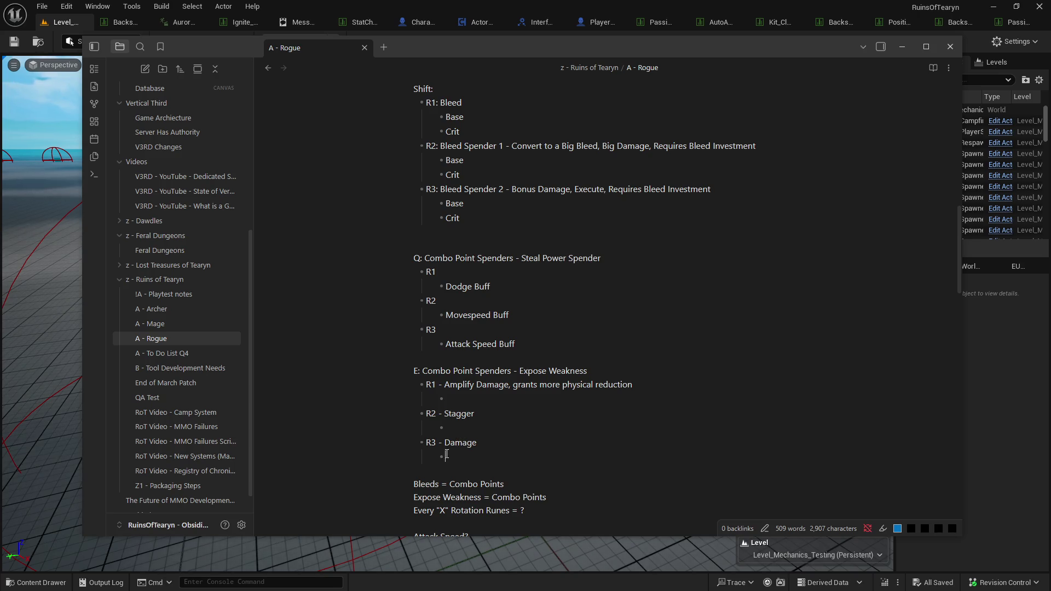
mouse_move(445, 442)
mouse_down()
mouse_move(467, 440)
mouse_move(429, 441)
mouse_move(492, 438)
mouse_up()
key(BackSpace)
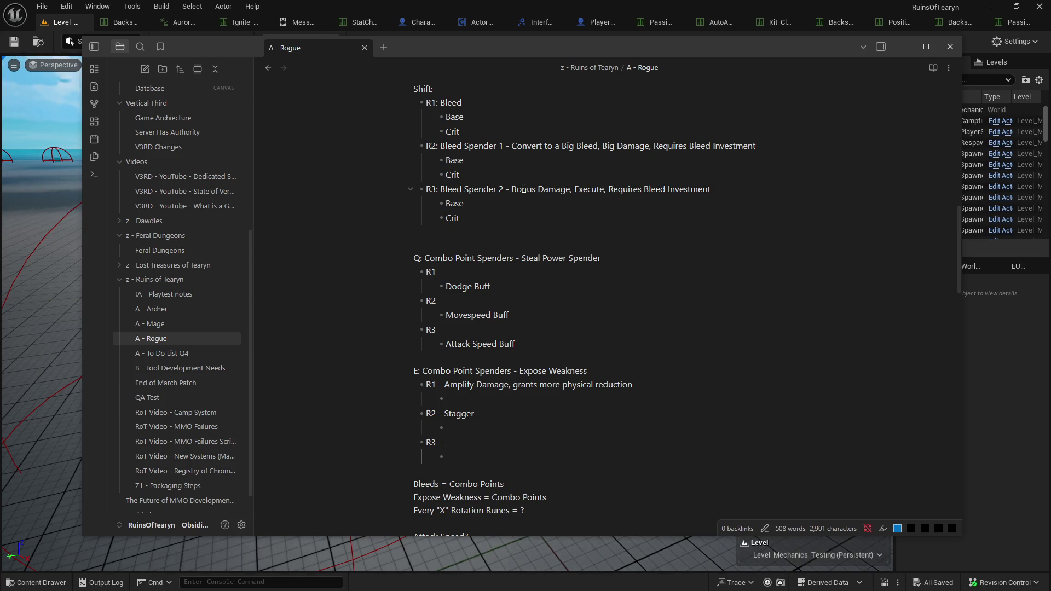
Replace Bleed Spender 2's description with 'Snare'.
scroll(523, 188, up, 1)
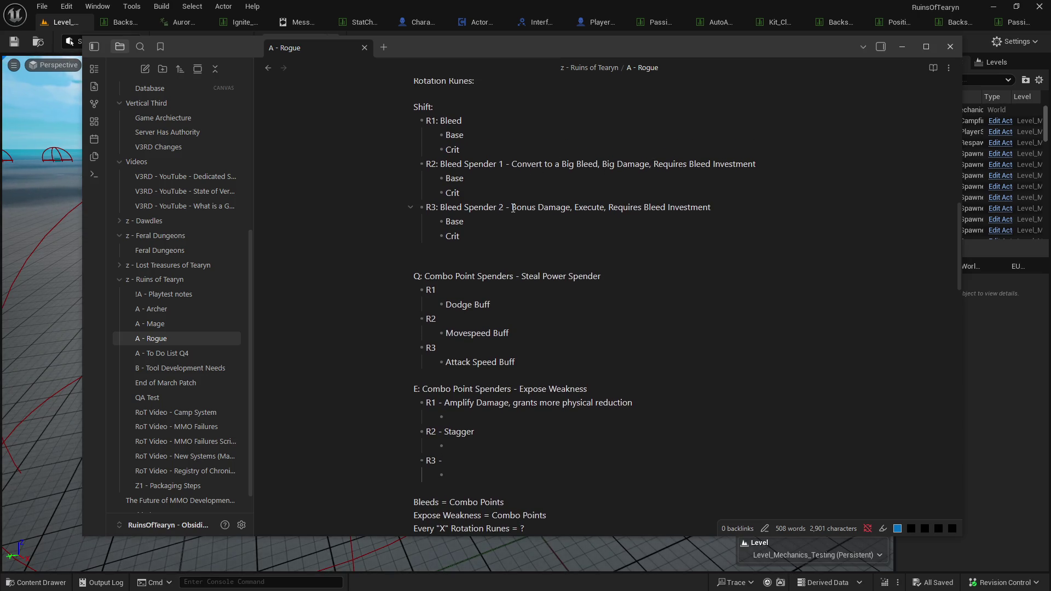
drag(512, 208, 722, 209)
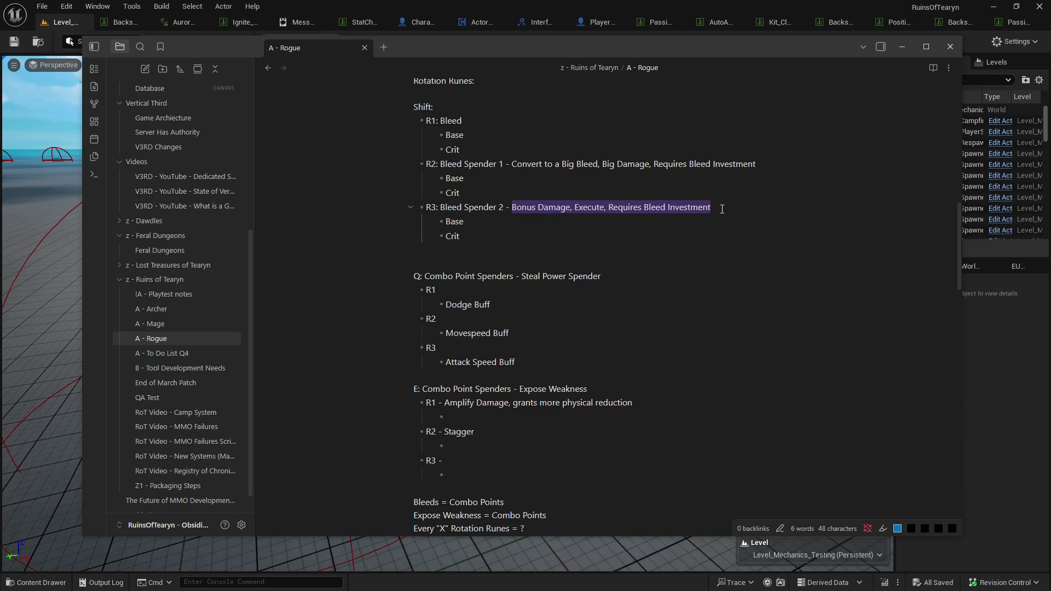
key(BackSpace)
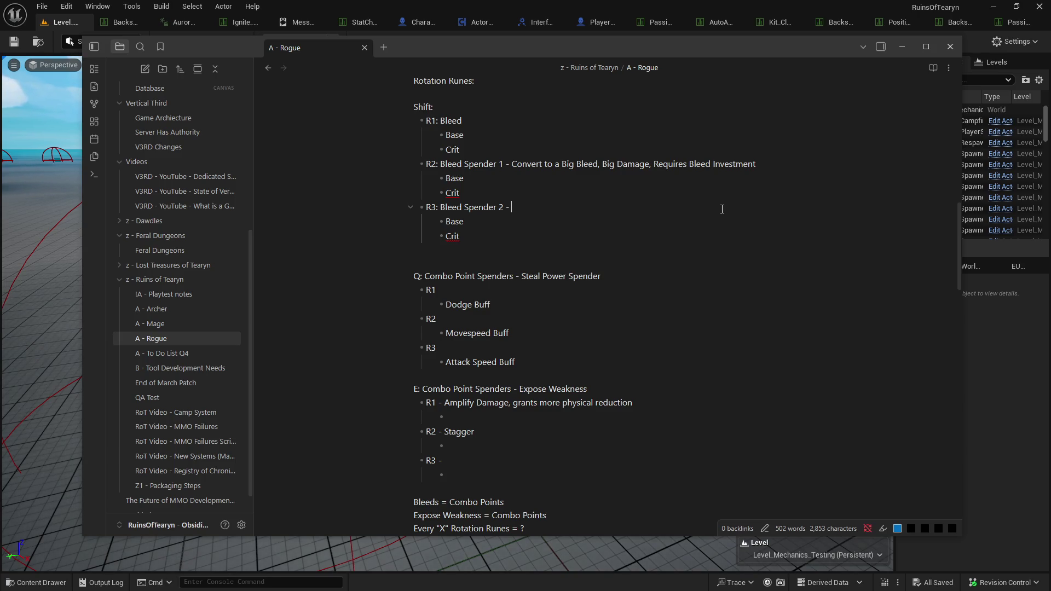
text(Snare)
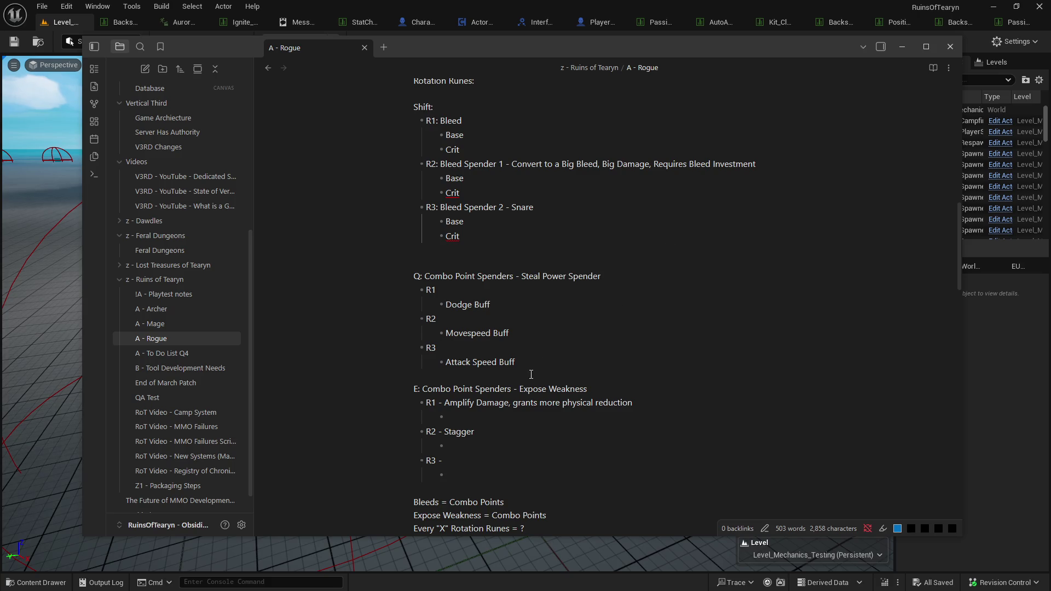
Move 'Stagger' from the R2 entry to the Expose Weakness R3 entry.
double_click(450, 433)
drag(443, 433, 483, 439)
key(ctrl+x)
key(Down)
key(Down)
key(ctrl+v)
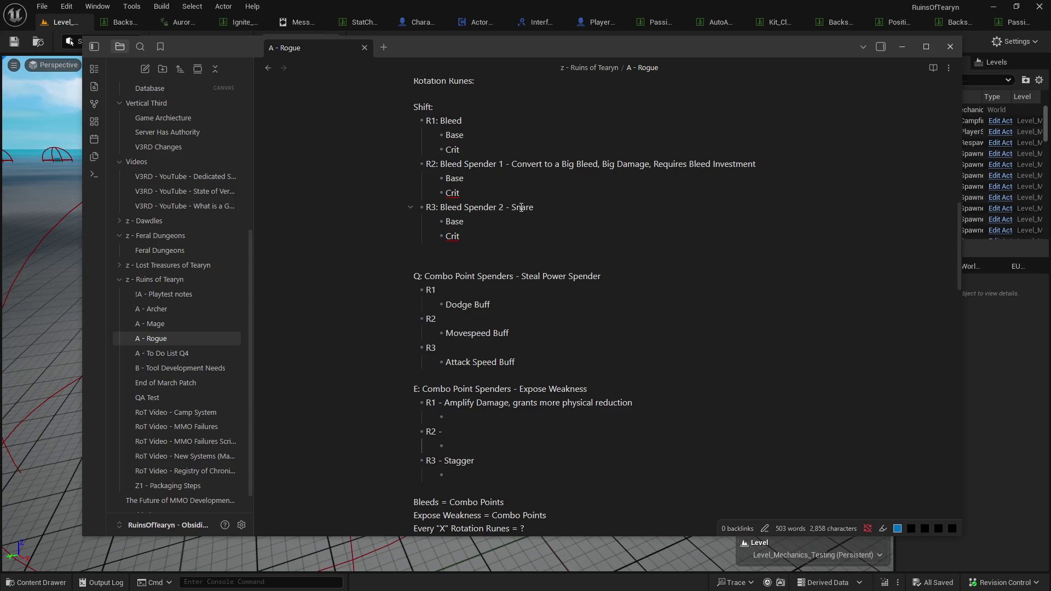
Move 'Snare' from Bleed Spender 2 into the Expose Weakness R2 entry.
drag(514, 208, 535, 207)
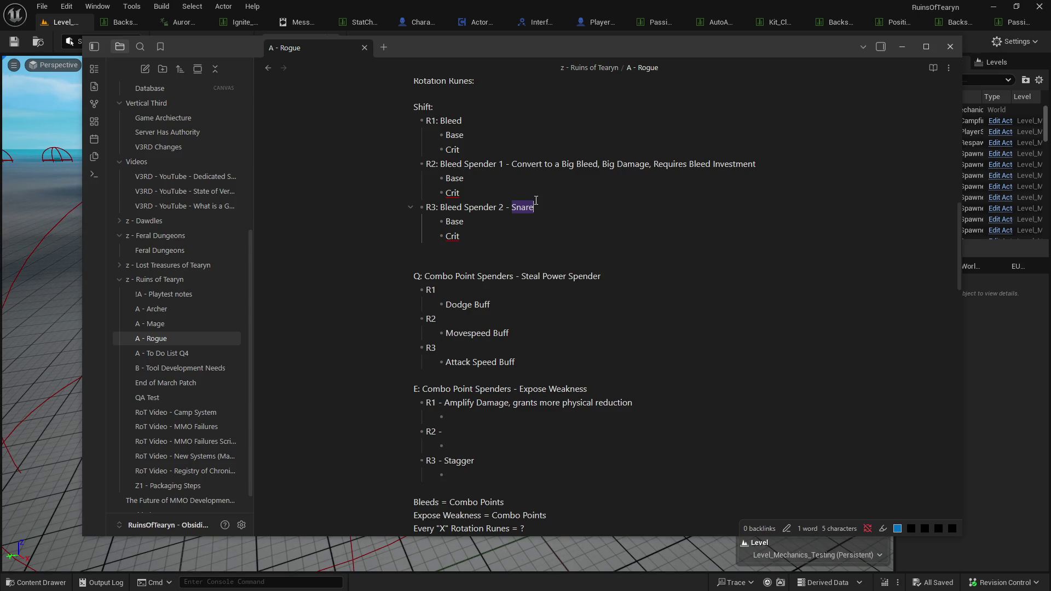
key(ctrl+x)
click(488, 434)
key(ctrl+v)
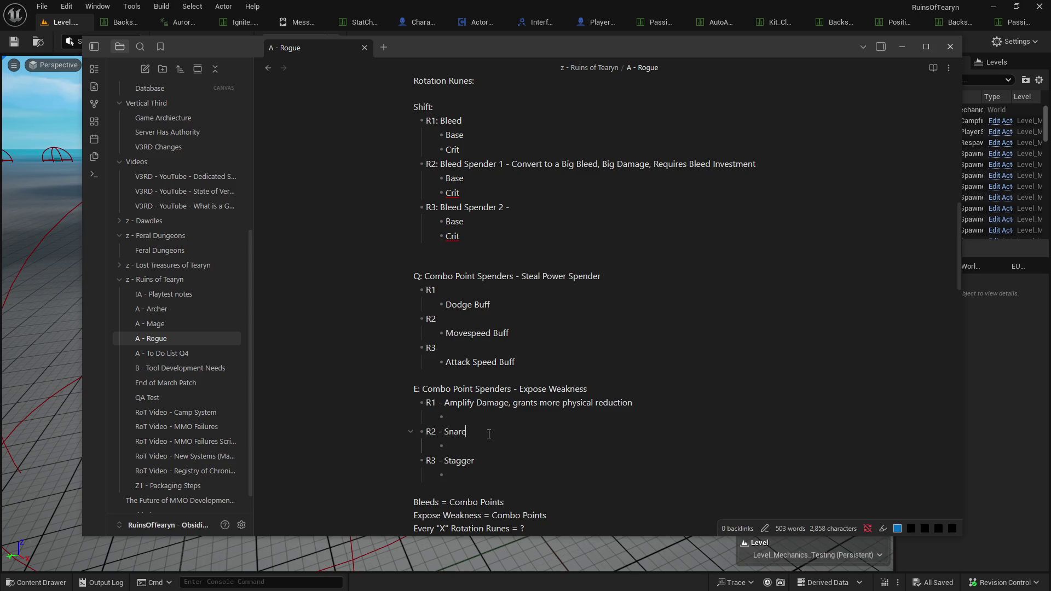
click(539, 209)
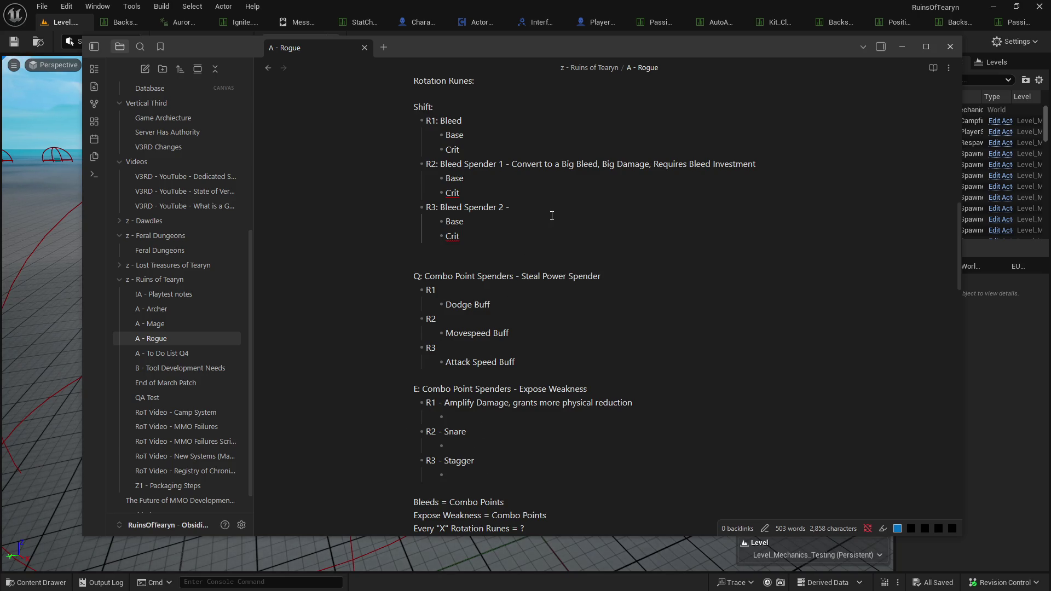
scroll(552, 216, up, 1)
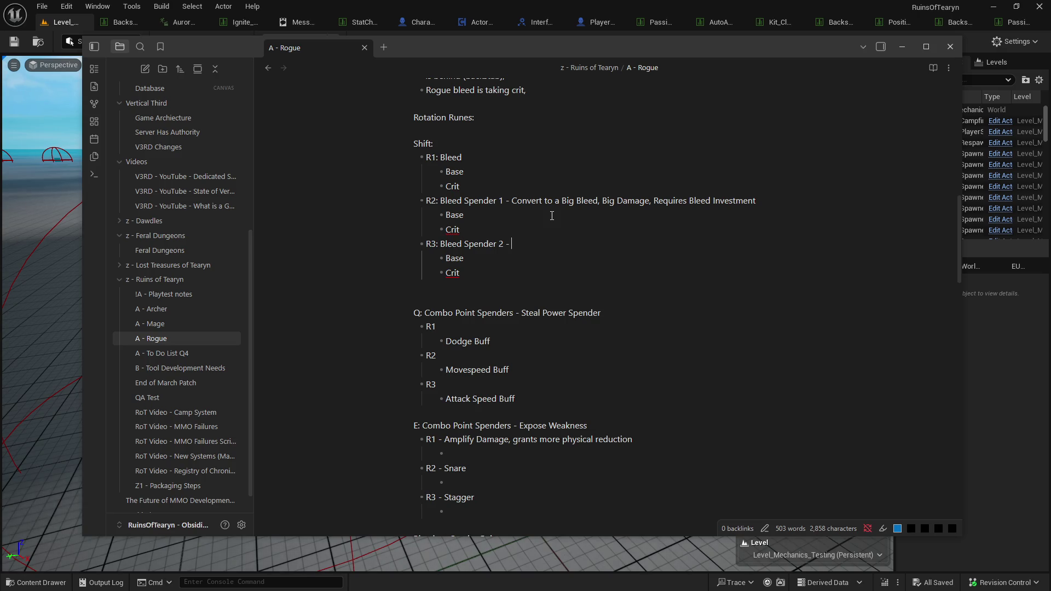
Move the Big Bleed conversion description from Bleed Spender 1 onto Bleed Spender 2.
click(510, 201)
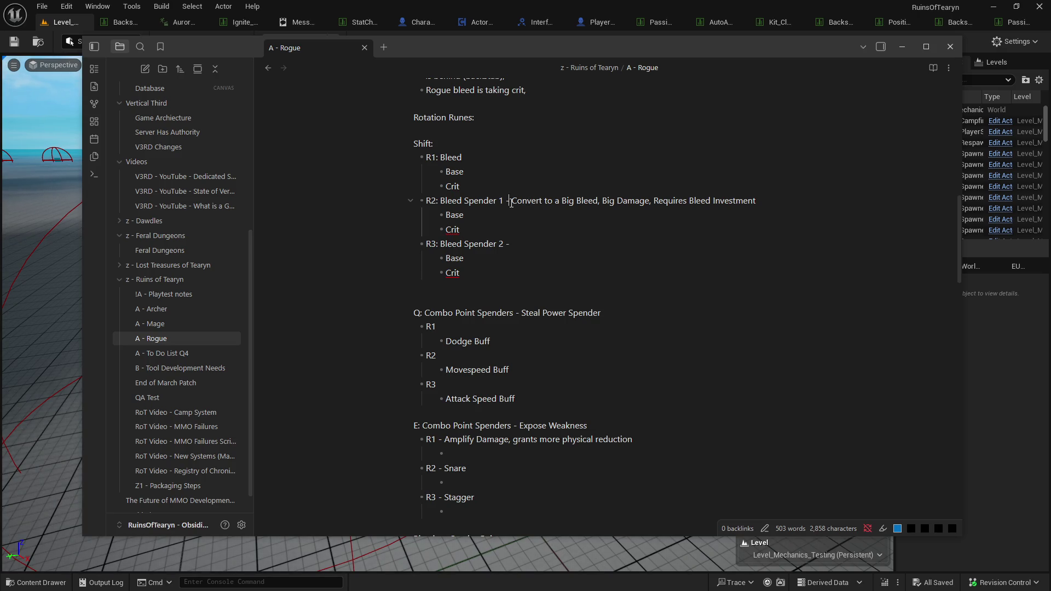
key(shift+Home)
key(shift+End)
key(BackSpace)
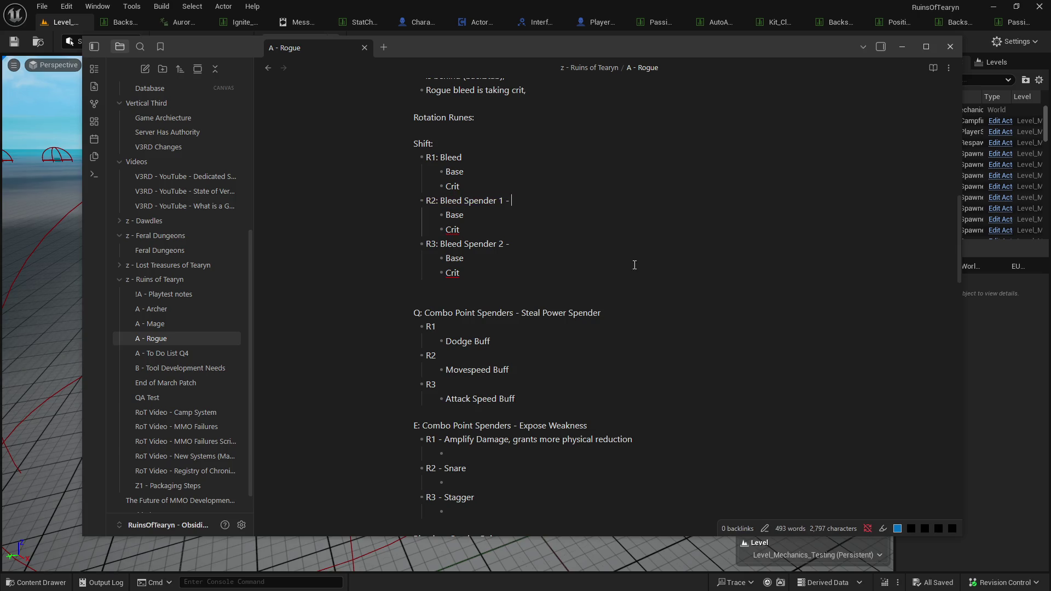
key(ctrl+z)
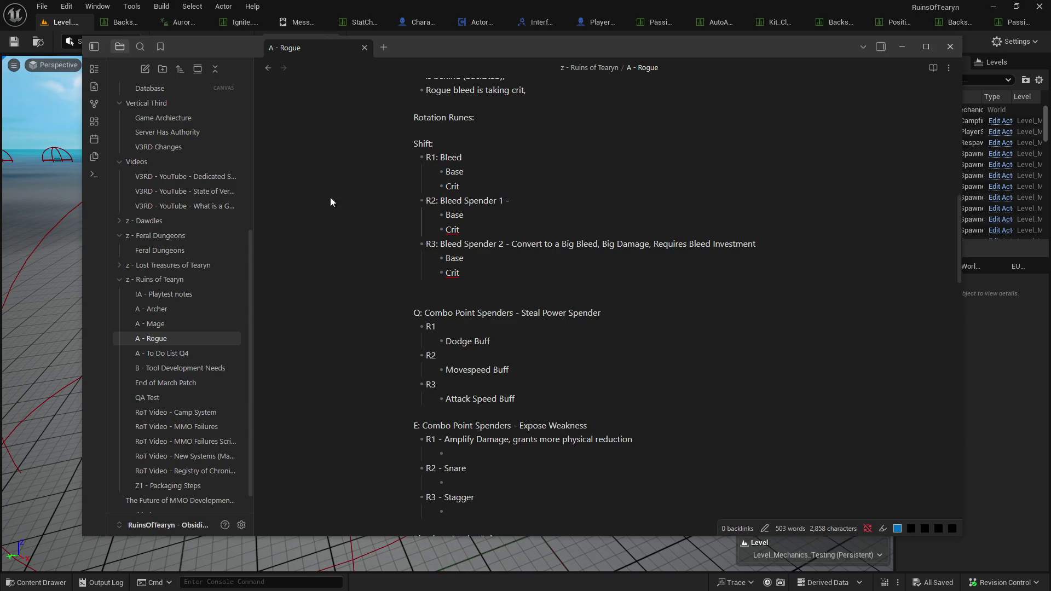
Switch focus back to the Unreal editor.
click(70, 41)
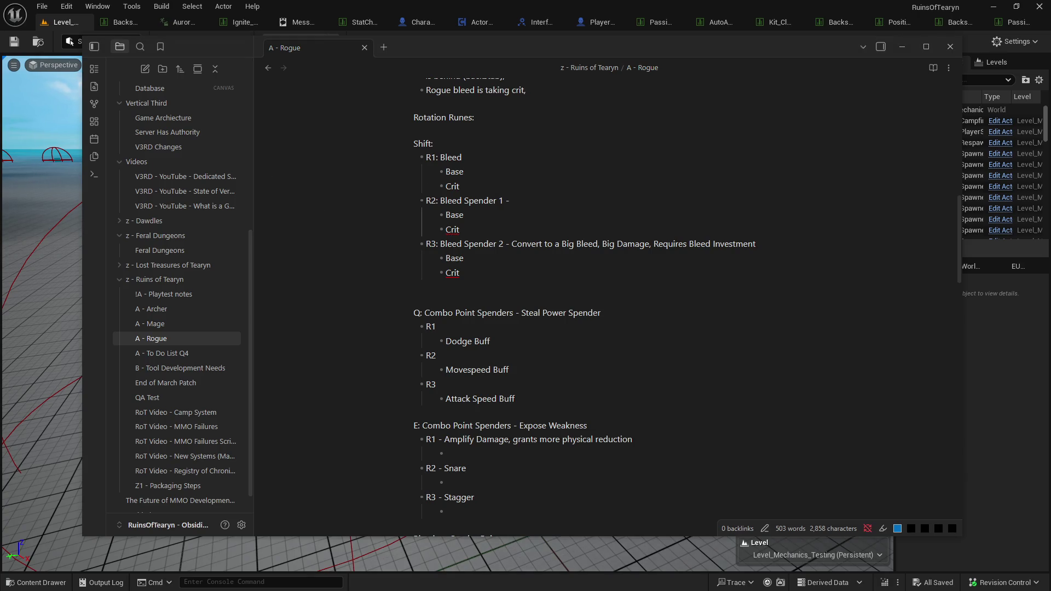
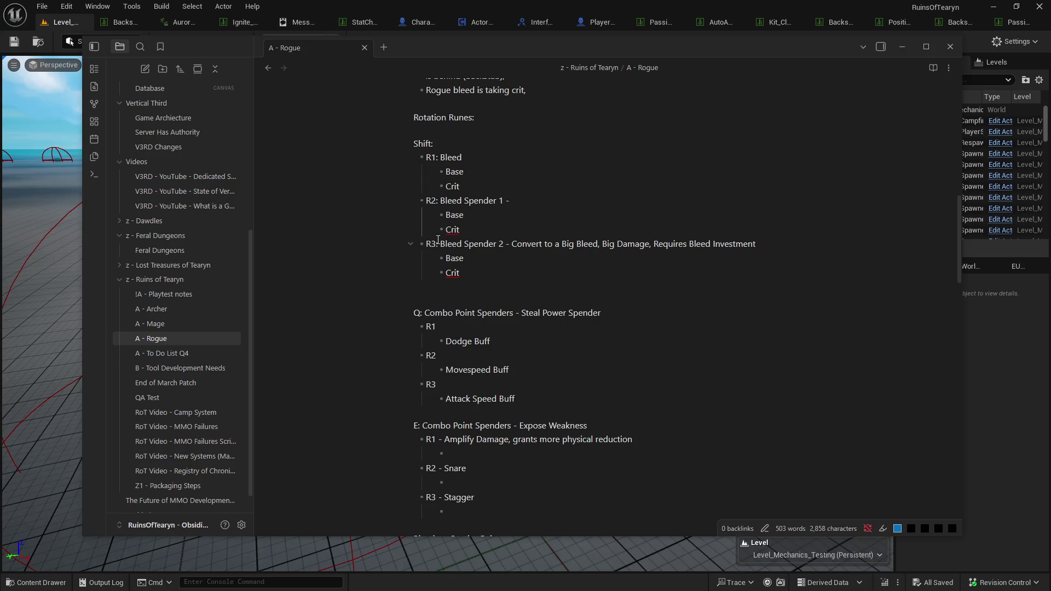
Hide the A - Rogue note so the Level_Mechanics_Testing level is visible.
click(71, 21)
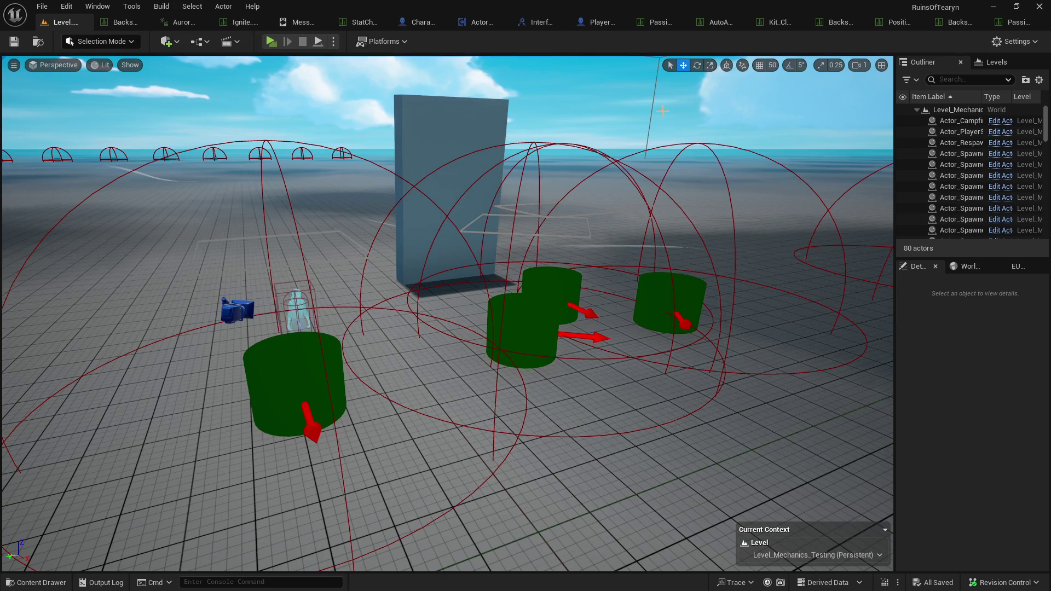
Fly across the level and pull back to view the tower and spawn zones from another side.
mouse_move(402, 72)
mouse_down()
mouse_move(462, 297)
mouse_move(497, 302)
mouse_up()
drag(464, 138, 464, 138)
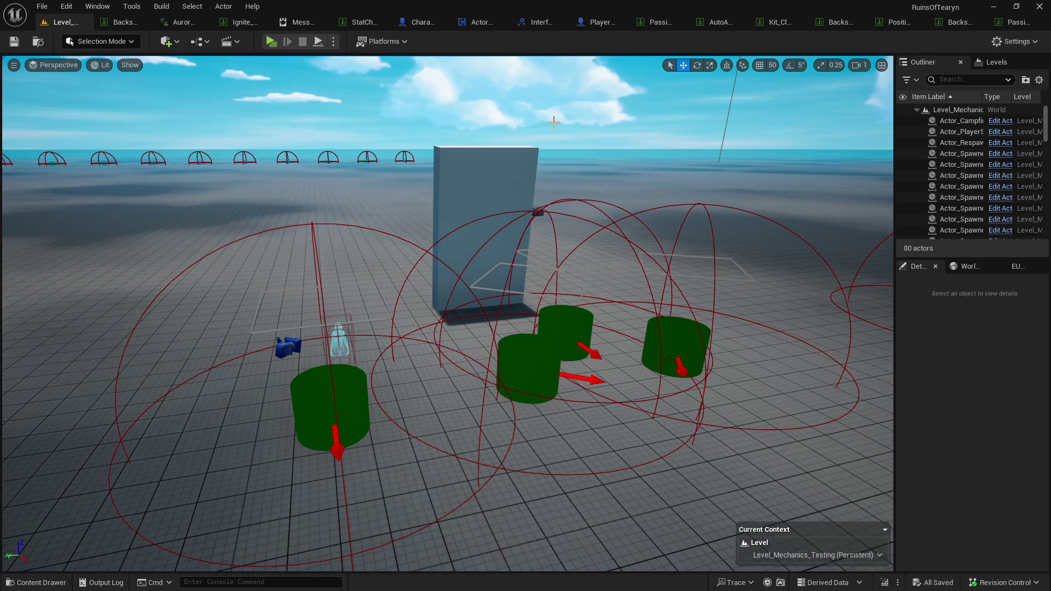
mouse_move(638, 115)
mouse_down()
mouse_move(638, 147)
mouse_move(685, 143)
mouse_move(613, 127)
mouse_move(690, 135)
mouse_up()
Circle the green spawner cylinders, start a test play, and bring the A - Rogue note back.
mouse_move(507, 413)
mouse_down()
mouse_move(610, 438)
mouse_move(633, 492)
mouse_move(613, 471)
mouse_up()
mouse_move(616, 148)
mouse_down()
mouse_move(607, 147)
mouse_move(617, 148)
mouse_up()
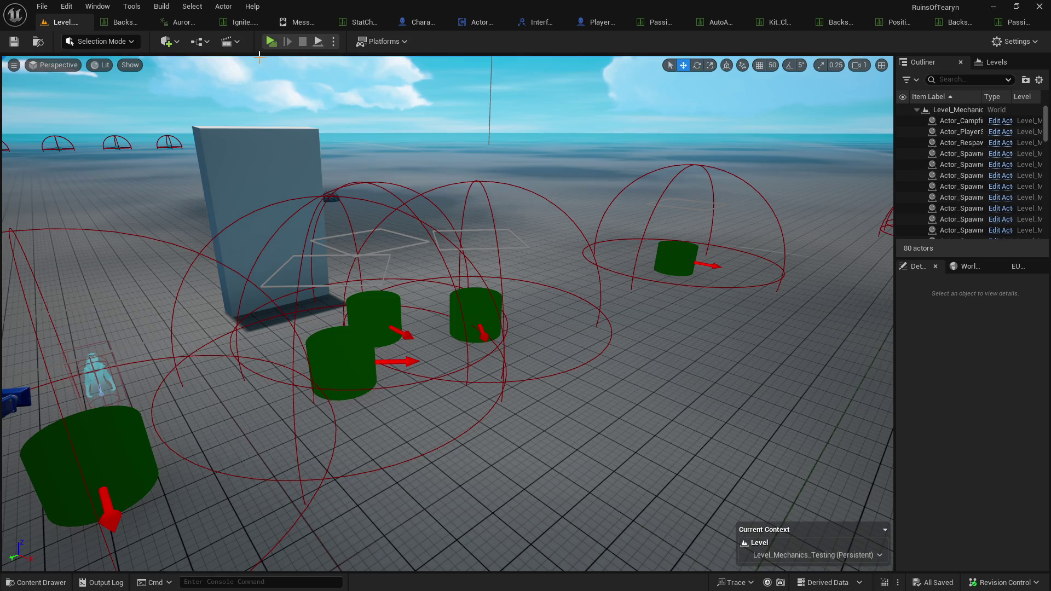
click(270, 42)
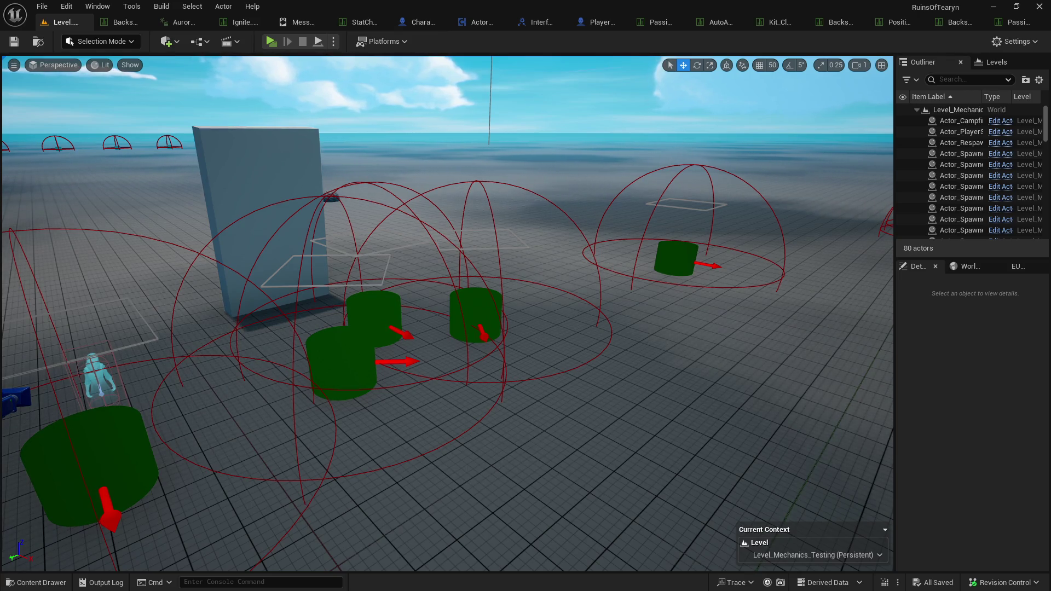
key(alt+Tab)
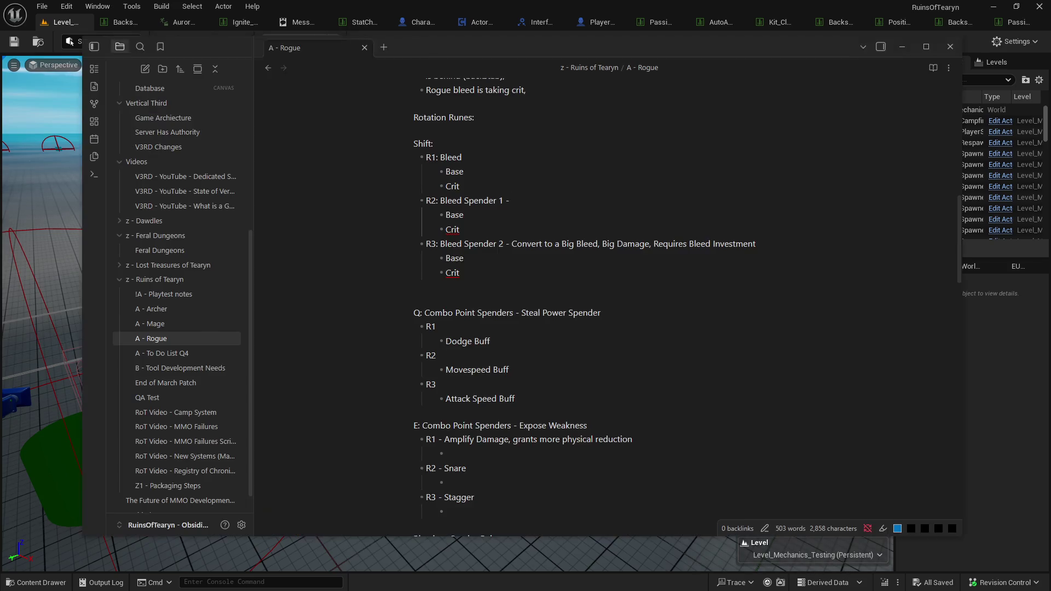
Complete the R2: Bleed Spender 1 line with 'Healing Reduction'.
scroll(611, 316, down, 1)
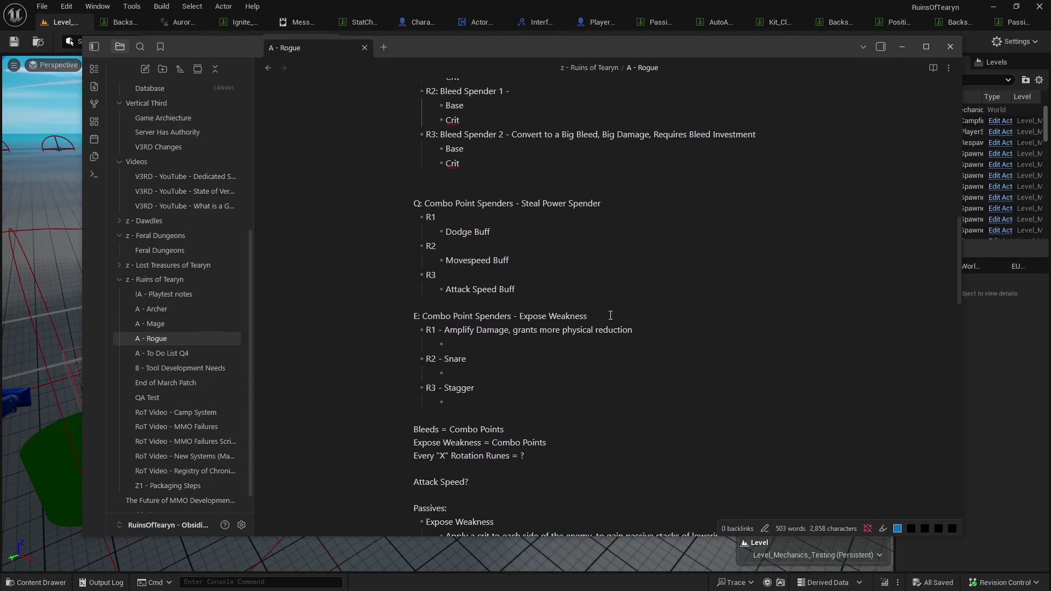
scroll(610, 316, up, 3)
scroll(609, 315, up, 1)
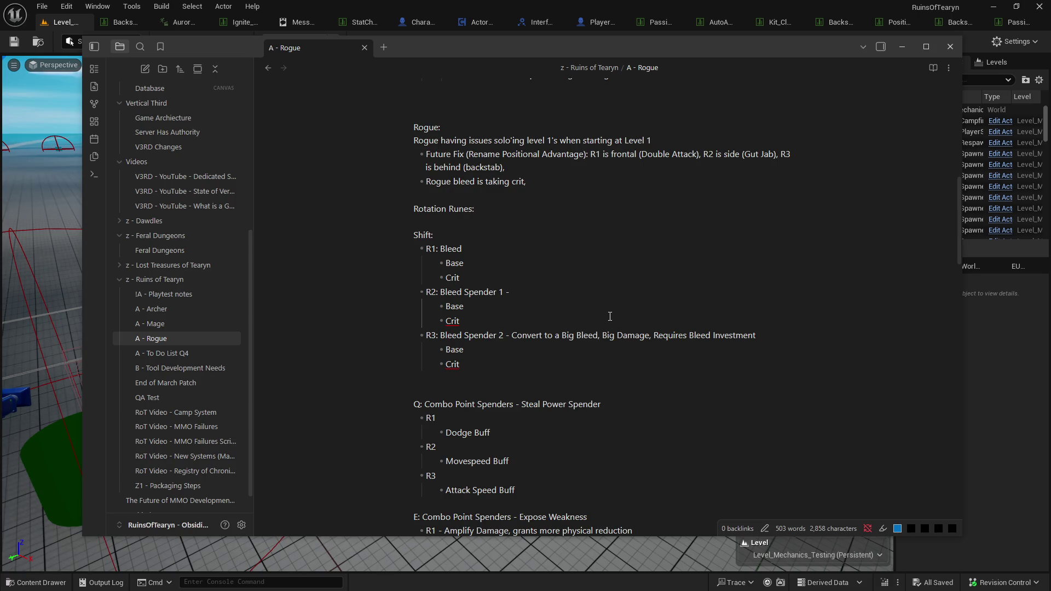
text(Heal)
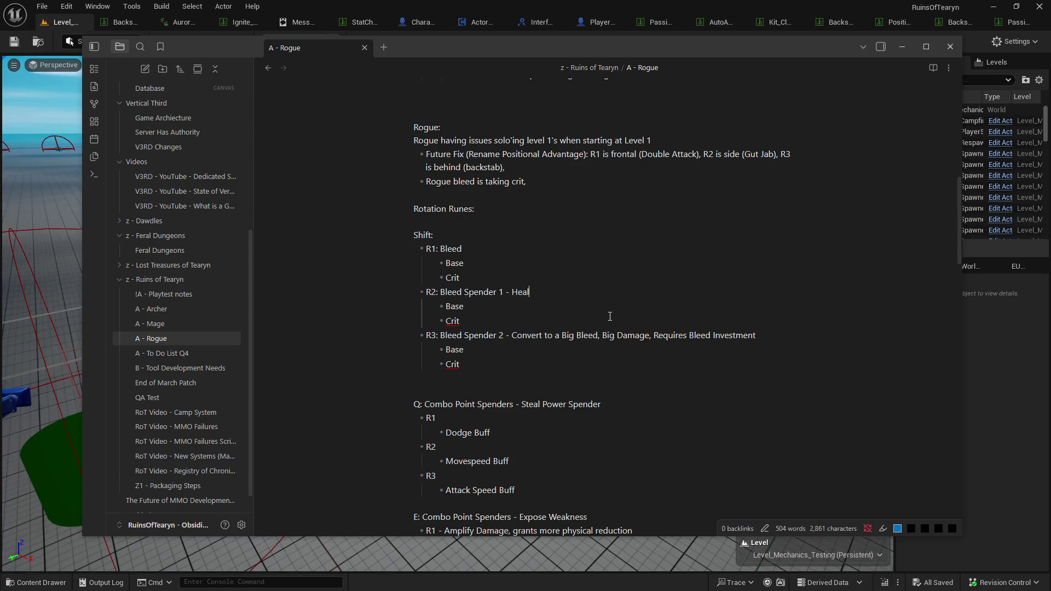
text(ing Reduction)
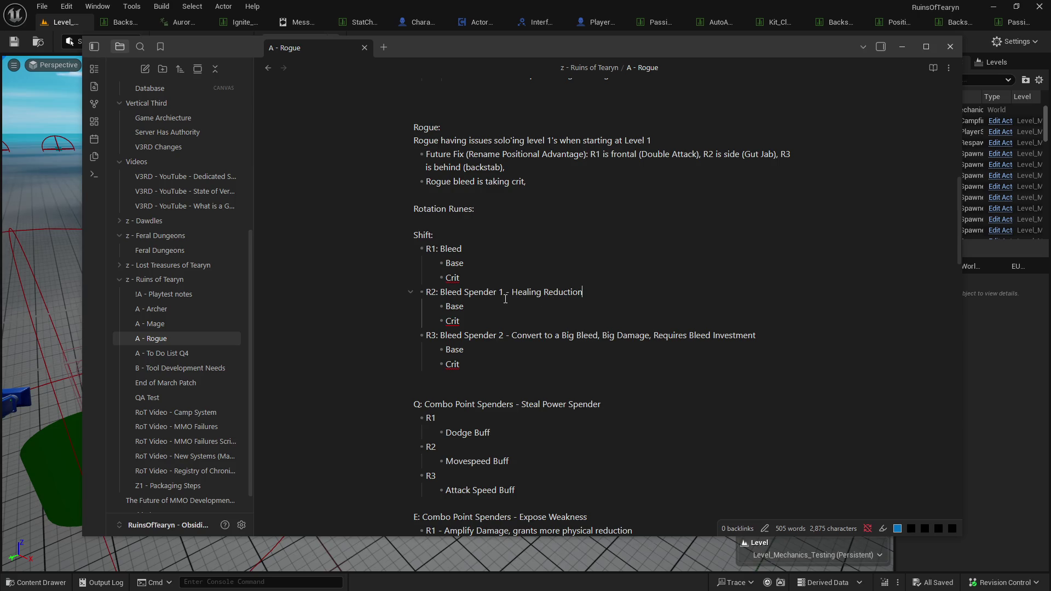
Select the new 'Healing Reduction' text on the R2 line to check it.
drag(512, 292, 620, 293)
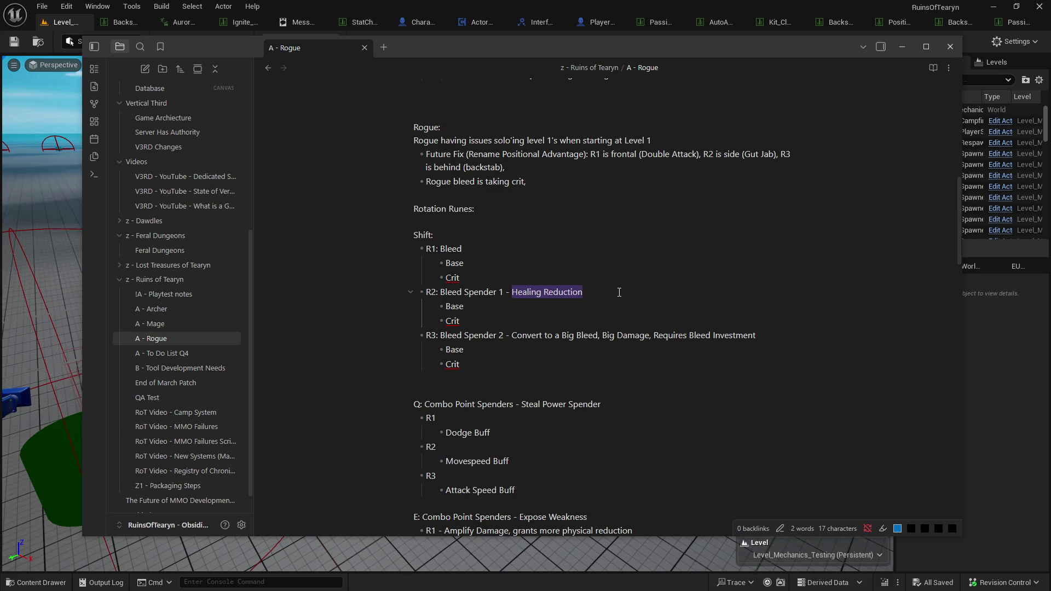
click(619, 292)
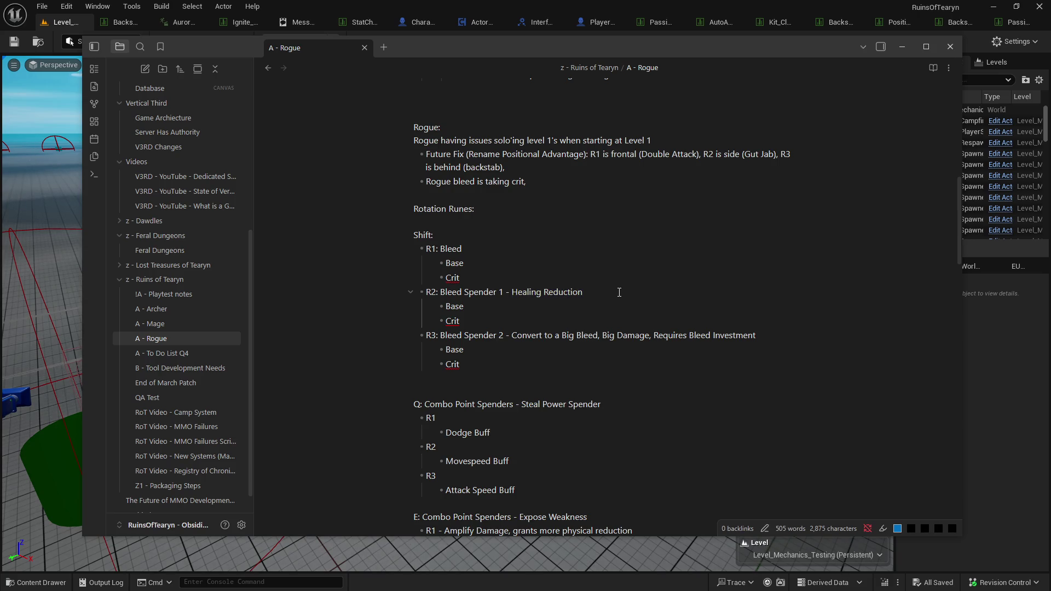
drag(513, 292, 675, 296)
click(677, 297)
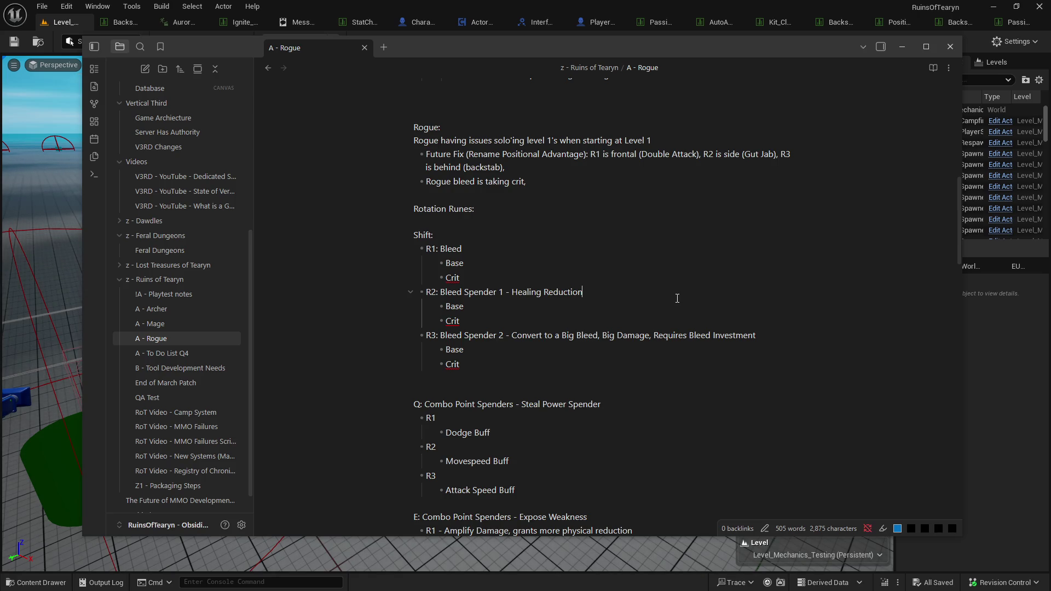
click(628, 323)
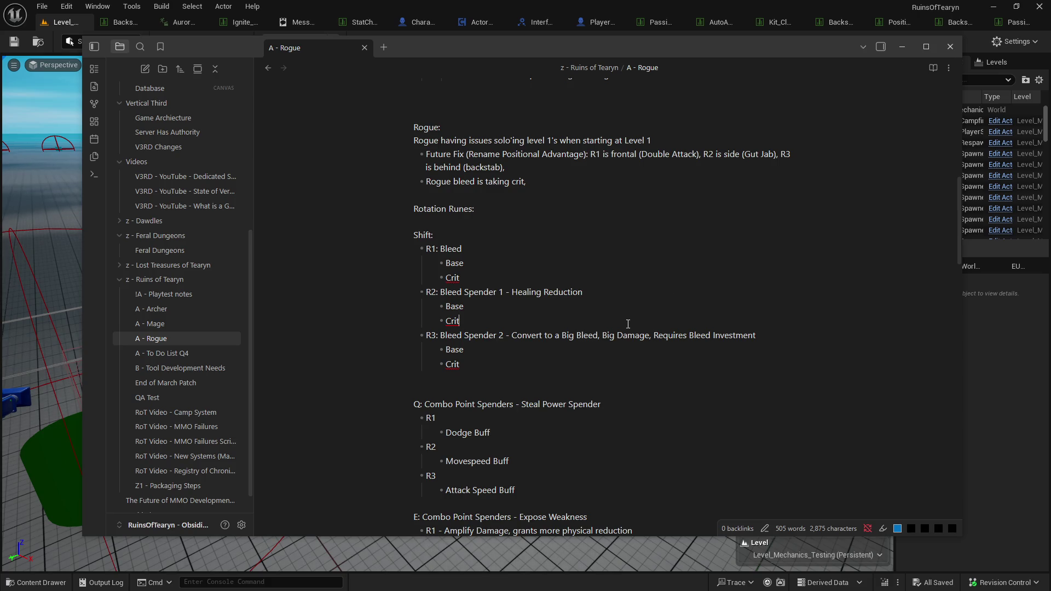
drag(514, 289, 607, 289)
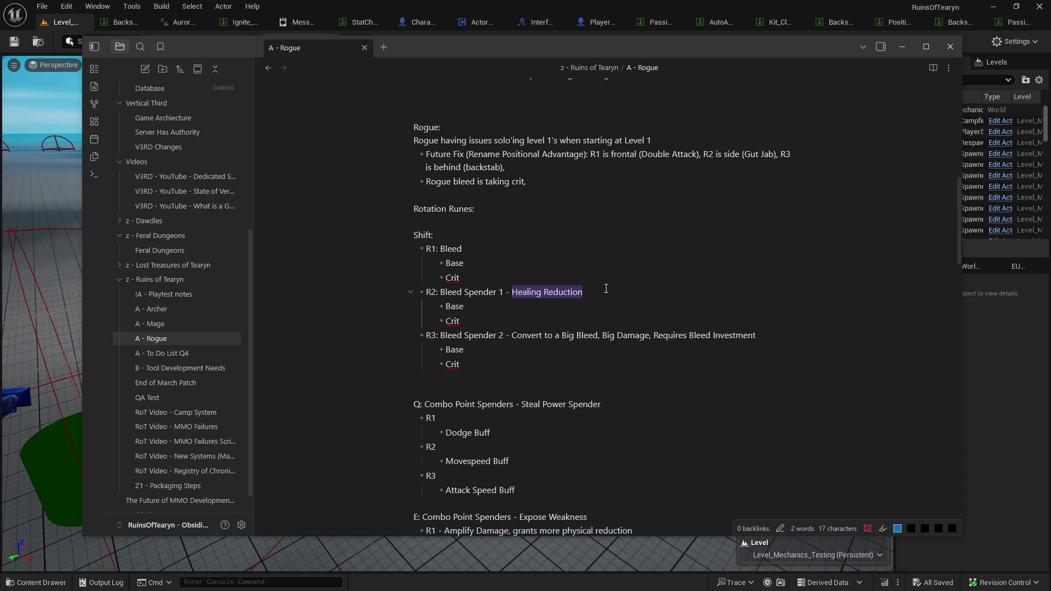
scroll(602, 288, down, 3)
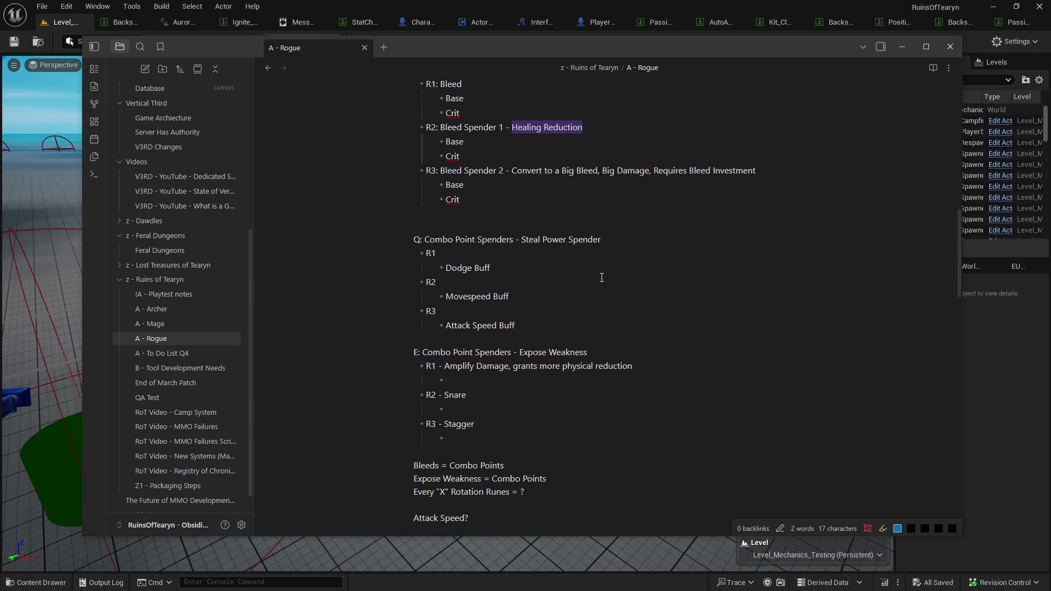
scroll(600, 288, up, 2)
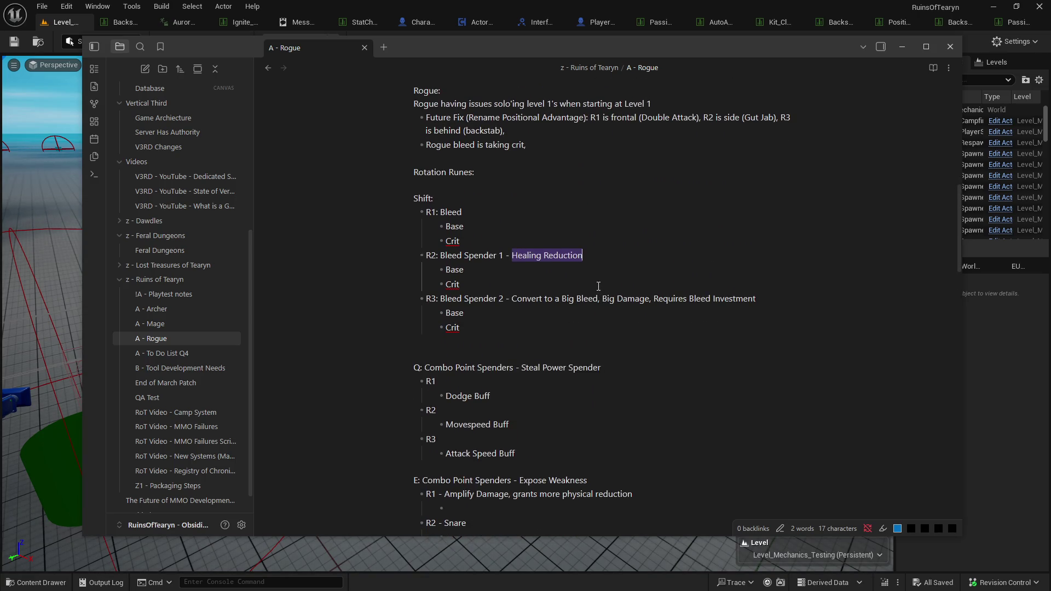
scroll(599, 286, down, 2)
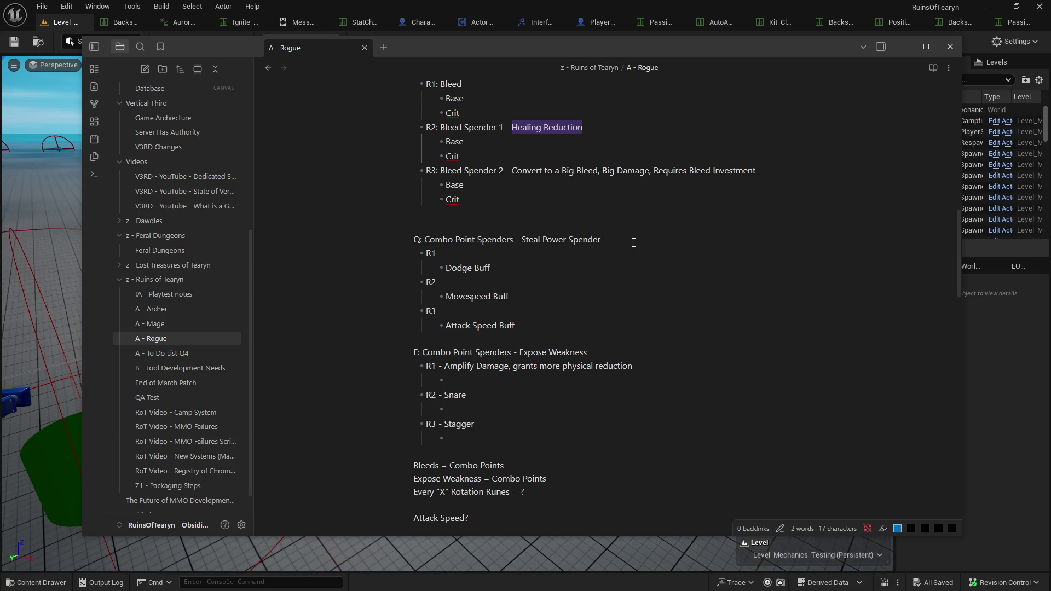
scroll(633, 242, up, 1)
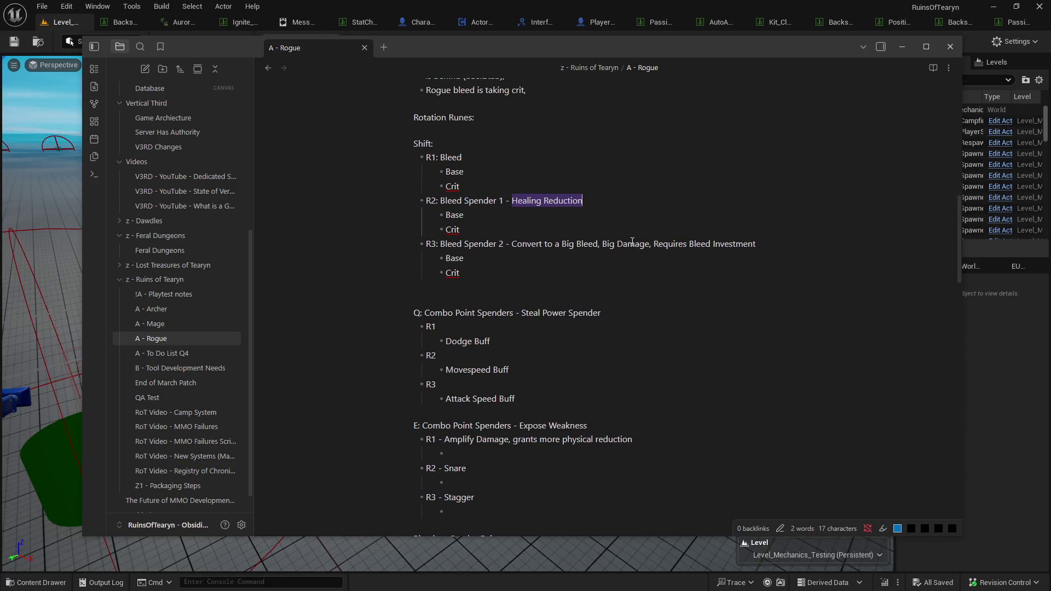
scroll(632, 242, down, 2)
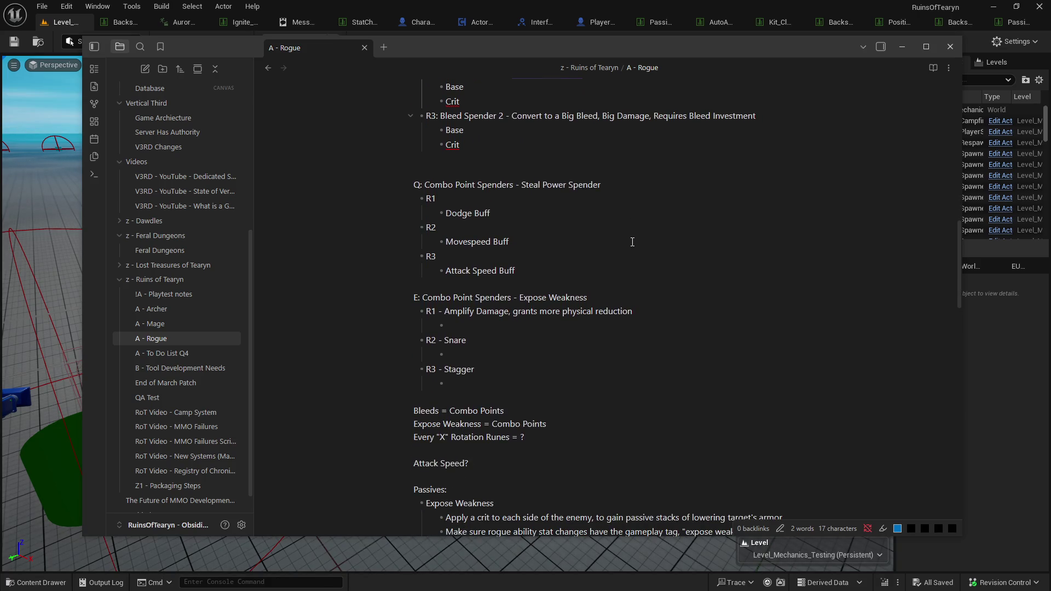
scroll(592, 315, down, 1)
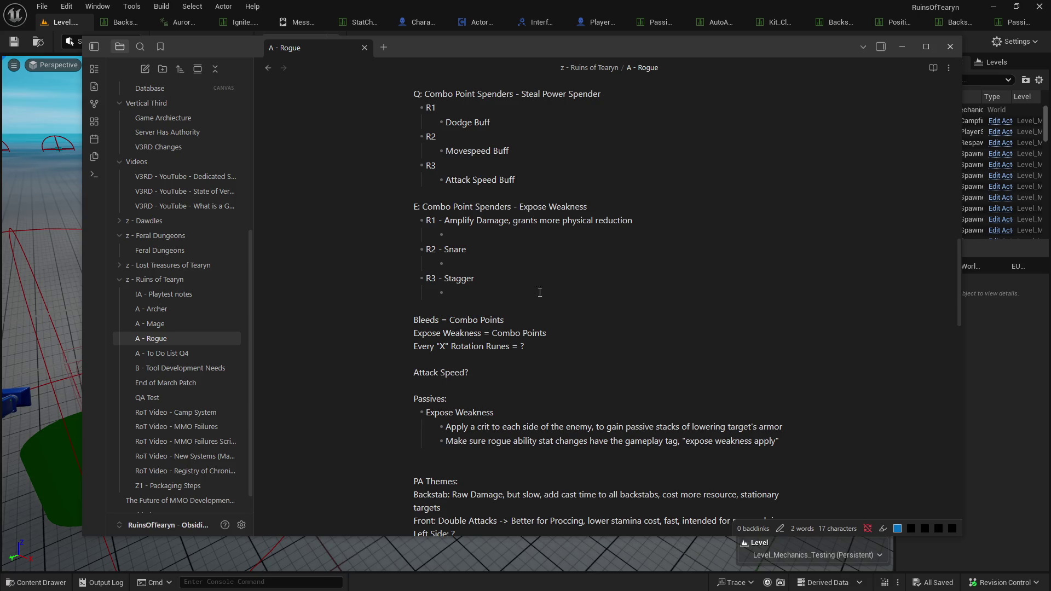
scroll(536, 246, up, 5)
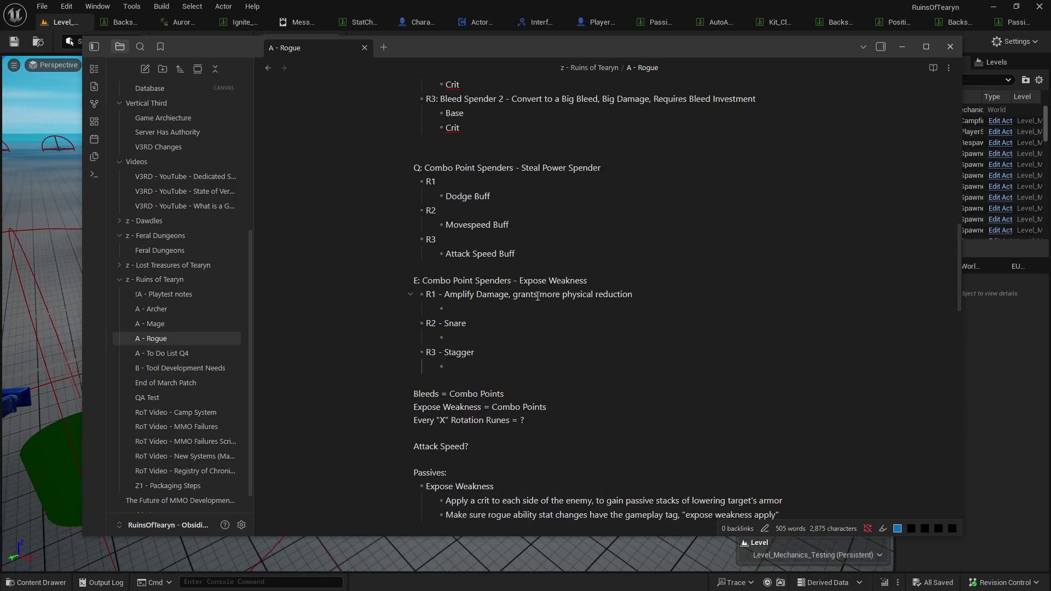
scroll(526, 274, down, 1)
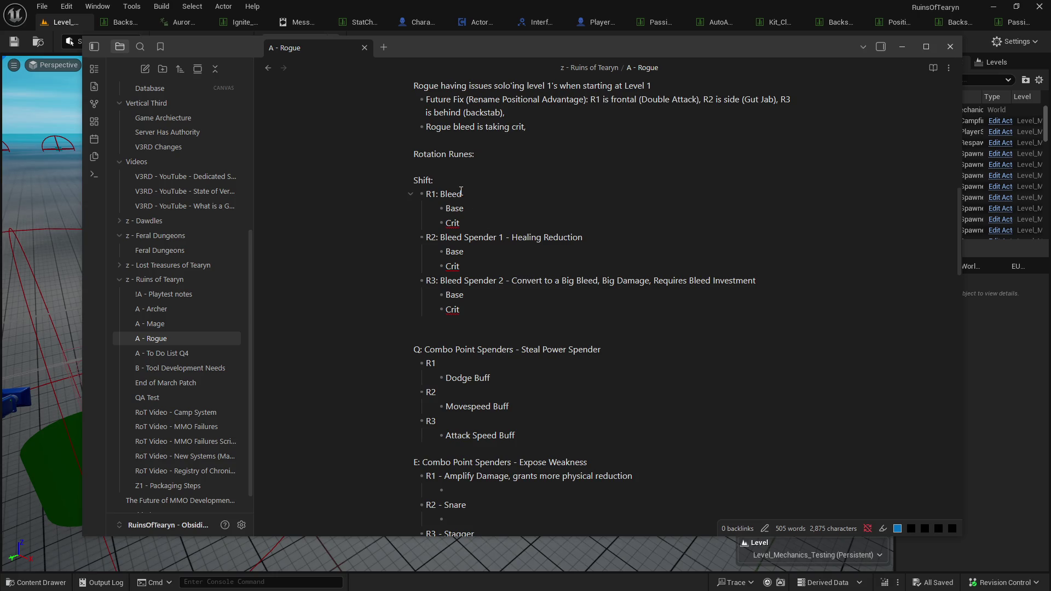
drag(553, 229, 553, 323)
click(553, 322)
scroll(611, 311, down, 2)
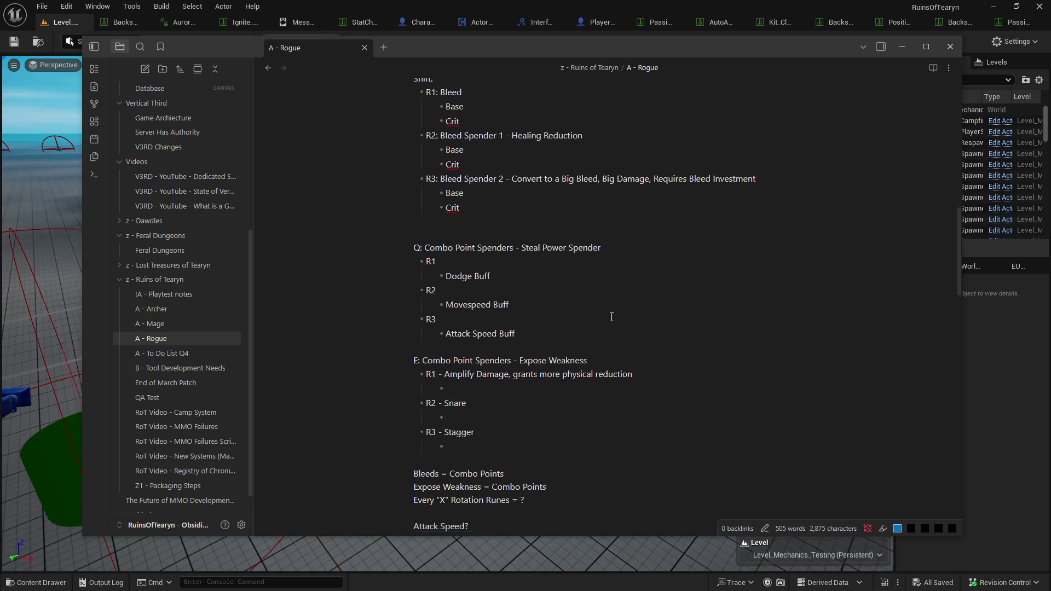
drag(610, 260, 610, 329)
scroll(610, 329, down, 2)
click(597, 279)
shift+click(598, 358)
scroll(597, 358, up, 2)
click(593, 349)
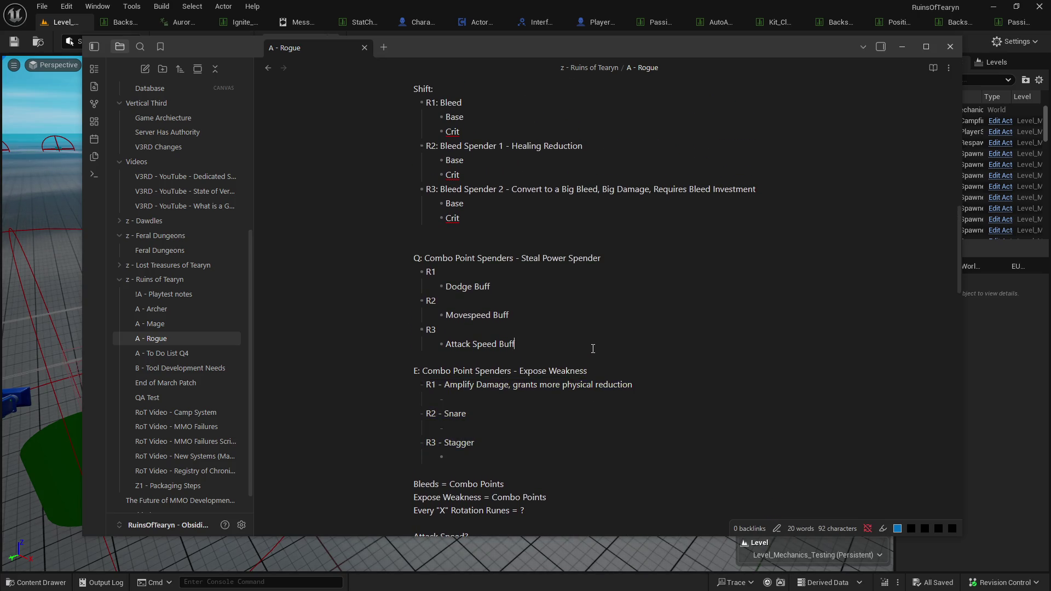